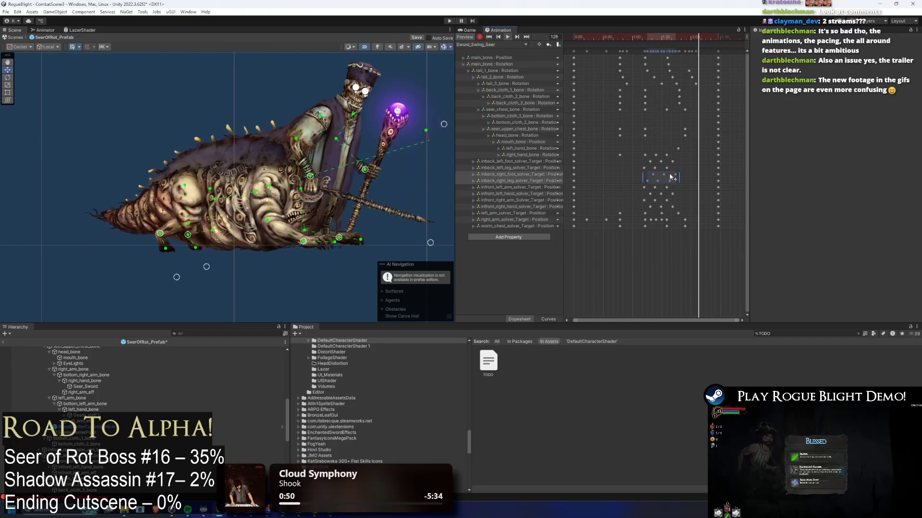
- Drag the inback_right leg keys slightly later in the dopesheet
{"action": "left_click_drag", "start_coordinate": [671, 177], "coordinate": [680, 176]}
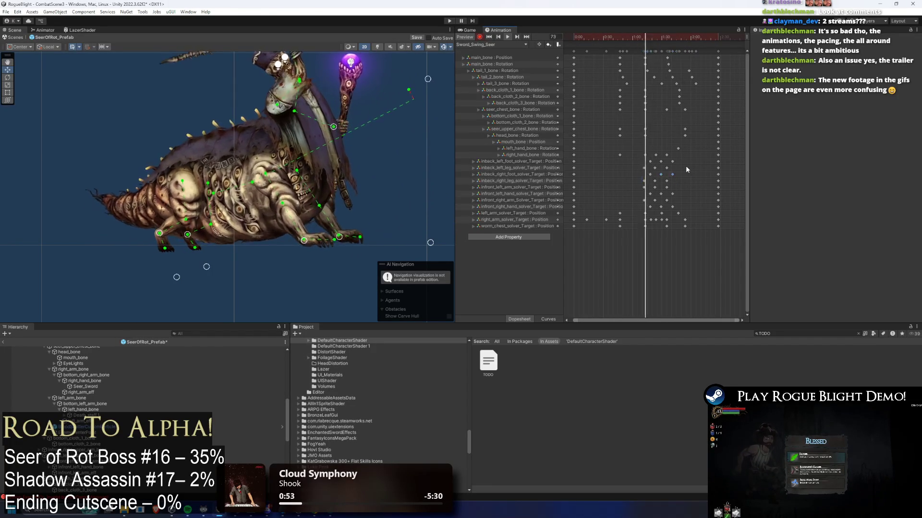
{"action": "left_click", "coordinate": [685, 166]}
{"action": "left_click", "coordinate": [661, 174]}
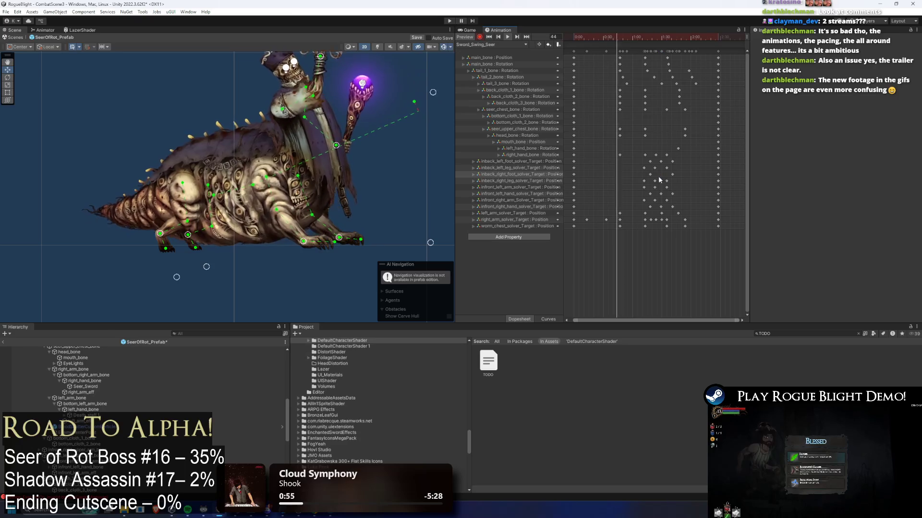
{"action": "left_click", "coordinate": [657, 180]}
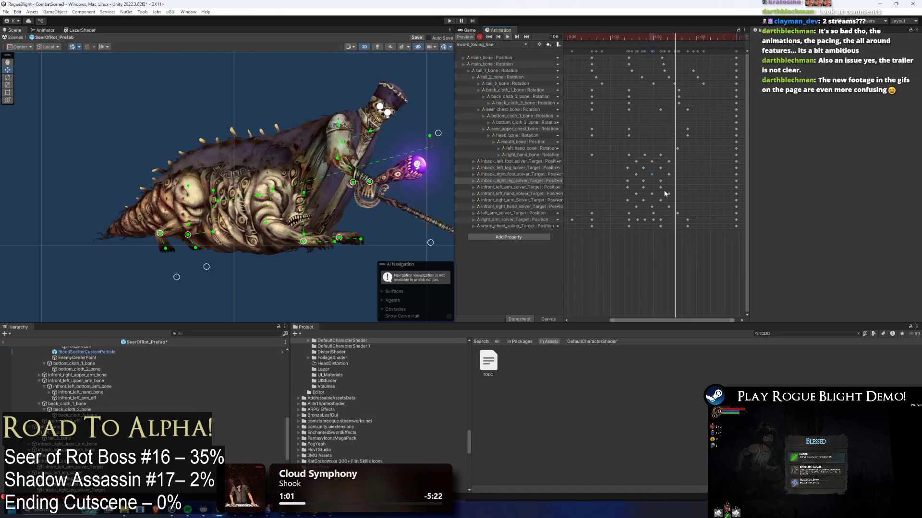
- Delete the stray inback_left_foot_solver key, keeping the left leg key, and jump to frame 89
{"action": "scroll", "coordinate": [672, 182], "scroll_direction": "up", "scroll_amount": 3}
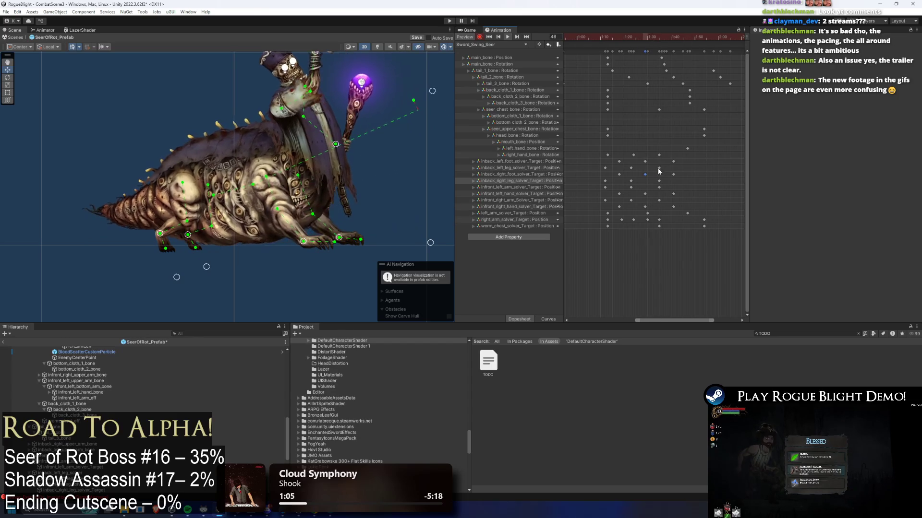
{"action": "left_click", "coordinate": [631, 168]}
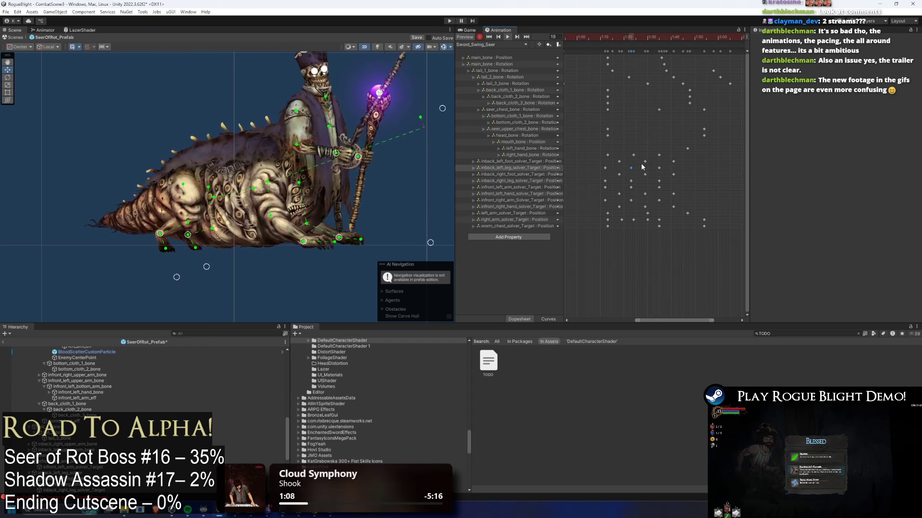
{"action": "key", "text": "Delete"}
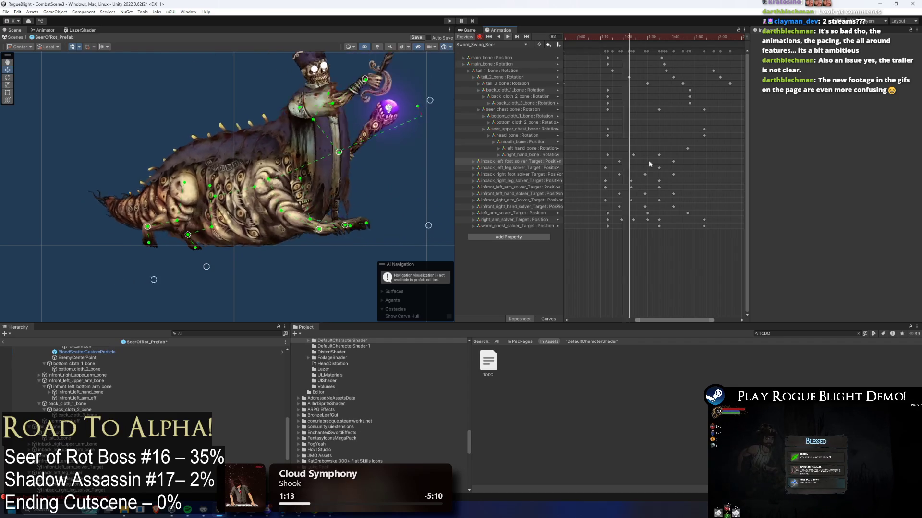
{"action": "key", "text": "ctrl+z"}
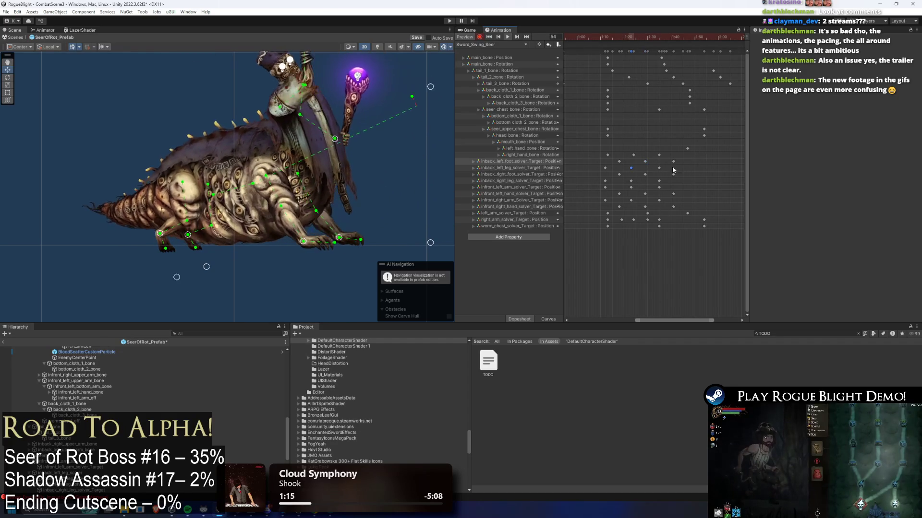
{"action": "left_click", "coordinate": [645, 161]}
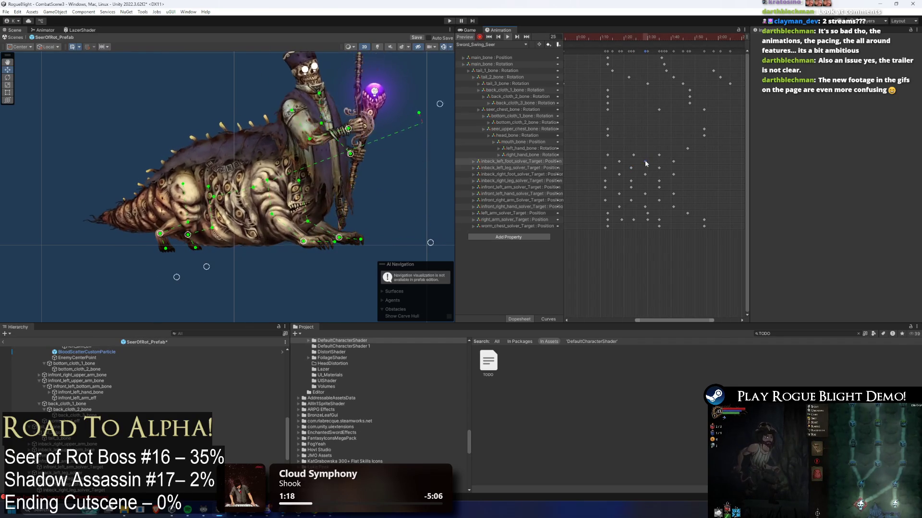
{"action": "key", "text": "Delete"}
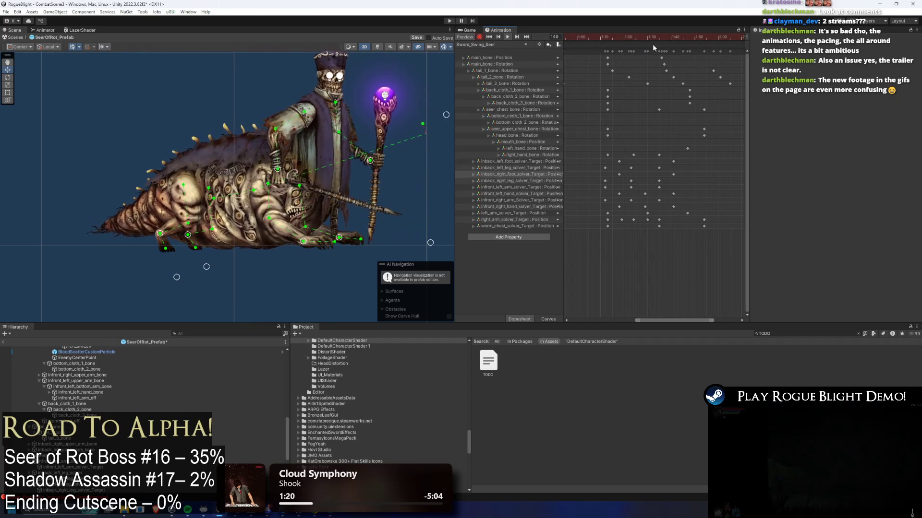
{"action": "left_click", "coordinate": [645, 41]}
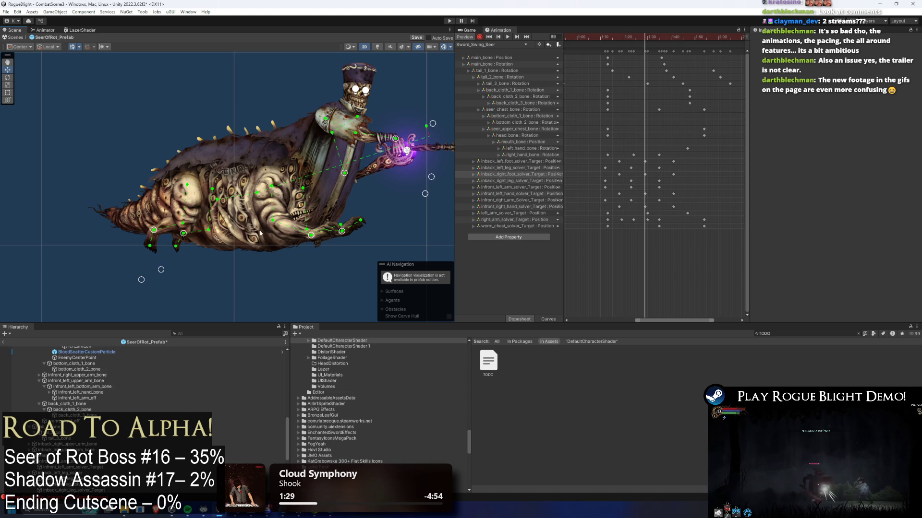
- Bend the Seer's back leg via its IK target and preview the animation
{"action": "left_click_drag", "start_coordinate": [156, 232], "coordinate": [146, 235]}
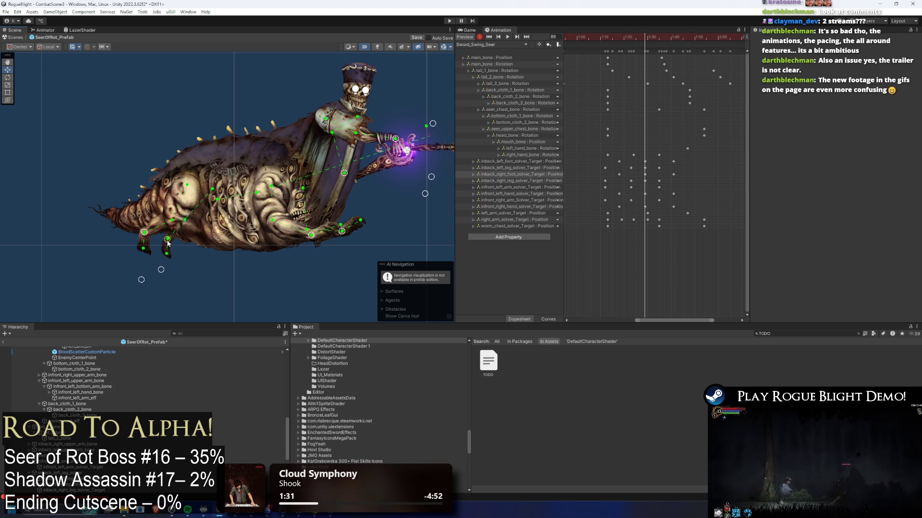
{"action": "left_click", "coordinate": [646, 164]}
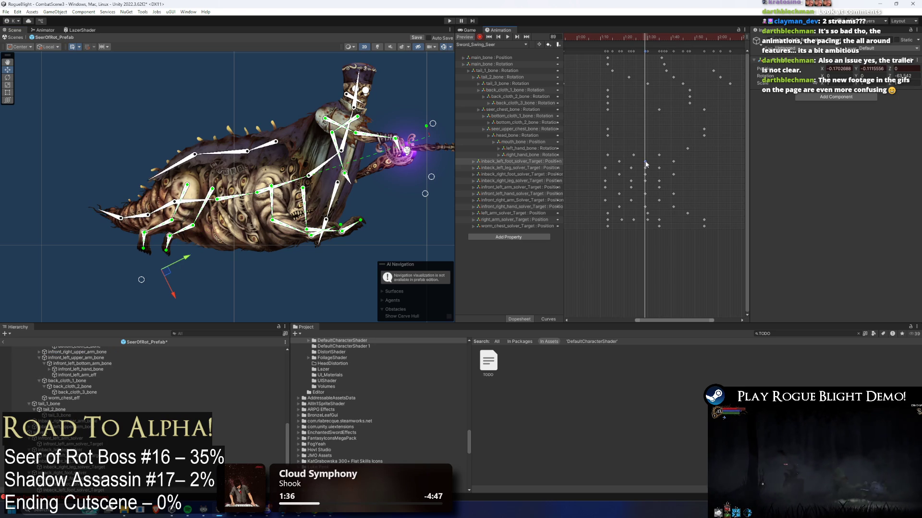
{"action": "left_click", "coordinate": [631, 168]}
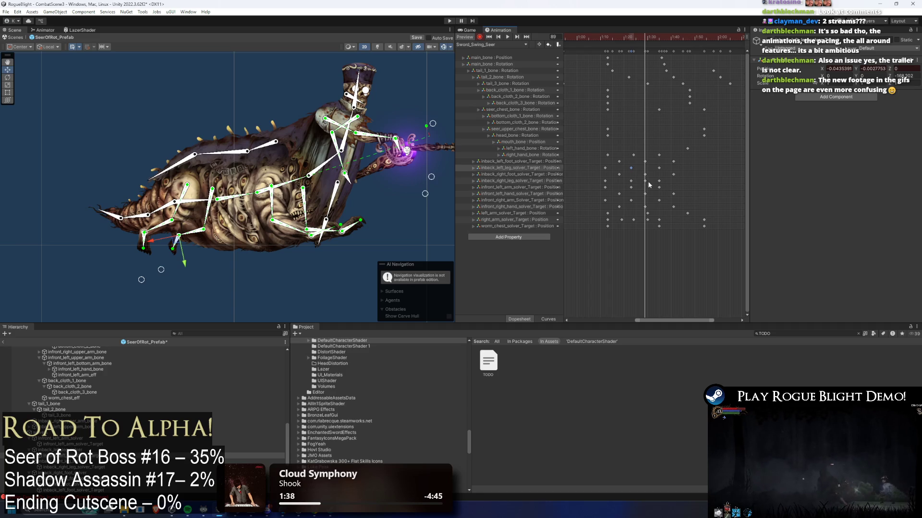
{"action": "left_click", "coordinate": [631, 181]}
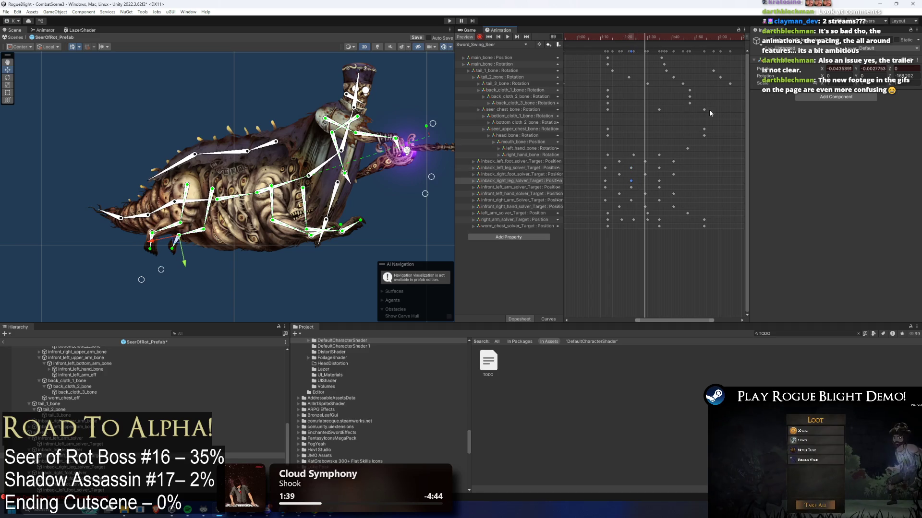
{"action": "key", "text": "space"}
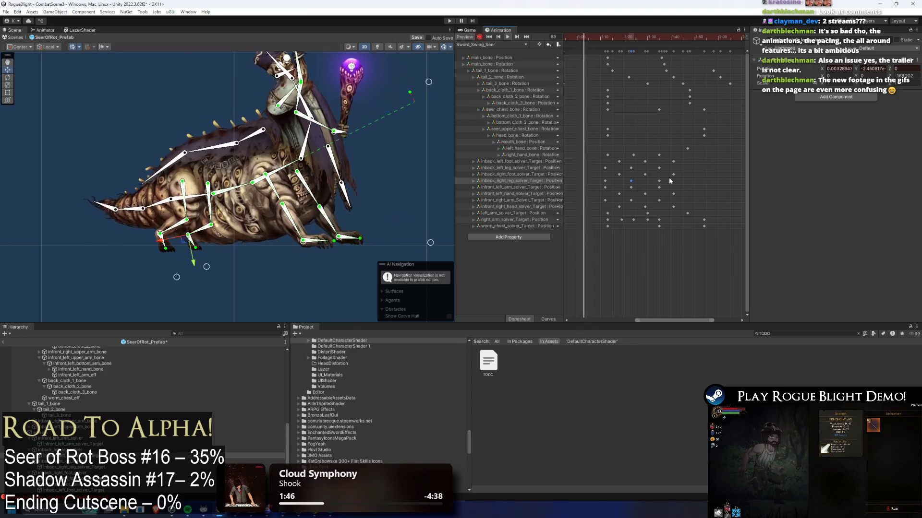
- Shift the rear foot target keys earlier, leaving the right_hand_bone key in place
{"action": "left_click", "coordinate": [659, 155]}
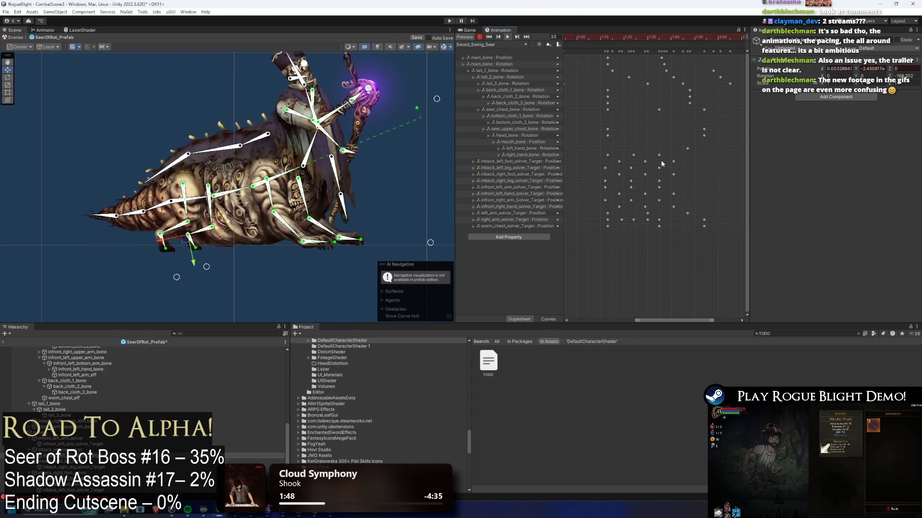
{"action": "left_click_drag", "start_coordinate": [659, 169], "coordinate": [674, 172]}
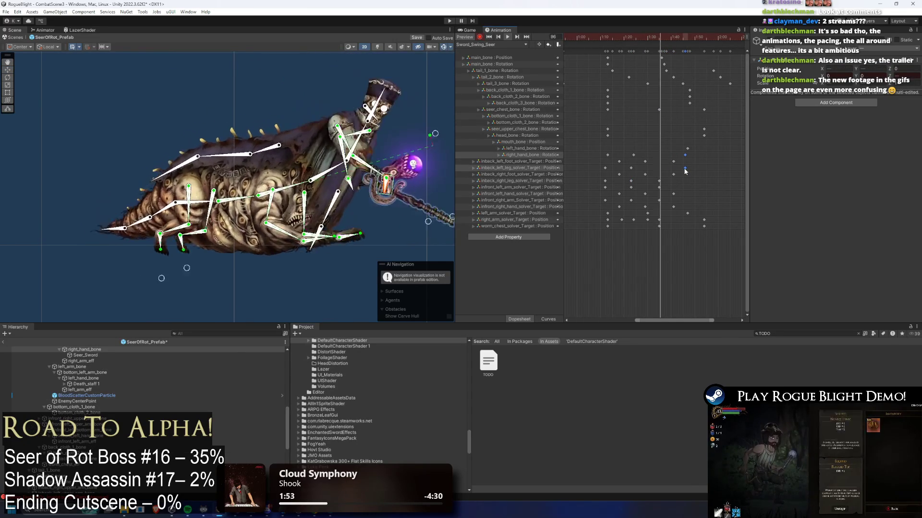
{"action": "key", "text": "ctrl+z"}
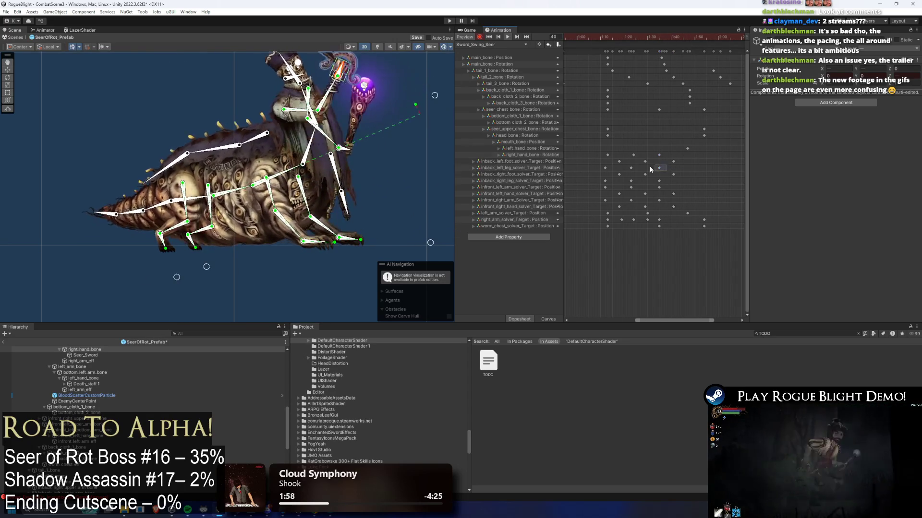
{"action": "mouse_move", "coordinate": [677, 158]}
{"action": "left_mouse_down"}
{"action": "mouse_move", "coordinate": [670, 178]}
{"action": "mouse_move", "coordinate": [637, 177]}
{"action": "left_mouse_up"}
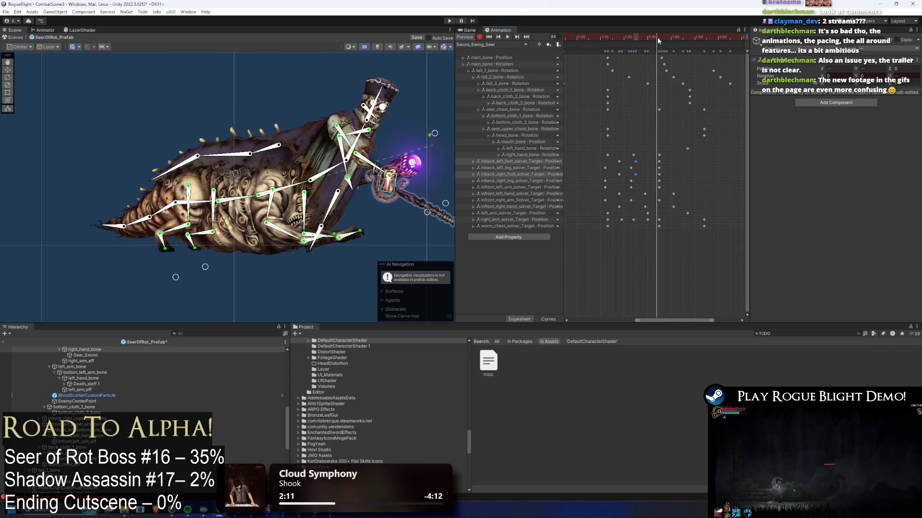
- At frame 73, bend the front and back legs by moving their IK targets
{"action": "left_click", "coordinate": [614, 40]}
{"action": "left_click_drag", "start_coordinate": [615, 39], "coordinate": [607, 40]}
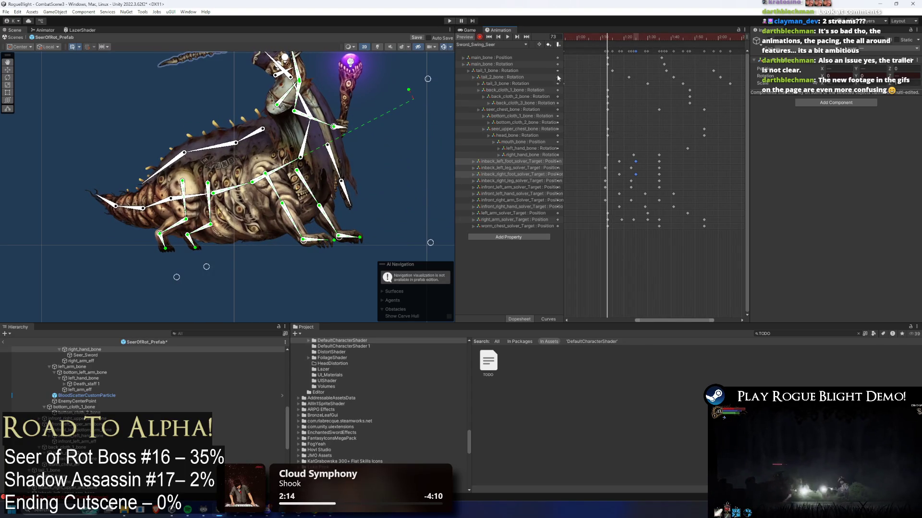
{"action": "left_click_drag", "start_coordinate": [304, 241], "coordinate": [292, 246]}
{"action": "left_click_drag", "start_coordinate": [361, 244], "coordinate": [341, 240]}
{"action": "left_click_drag", "start_coordinate": [428, 243], "coordinate": [364, 217]}
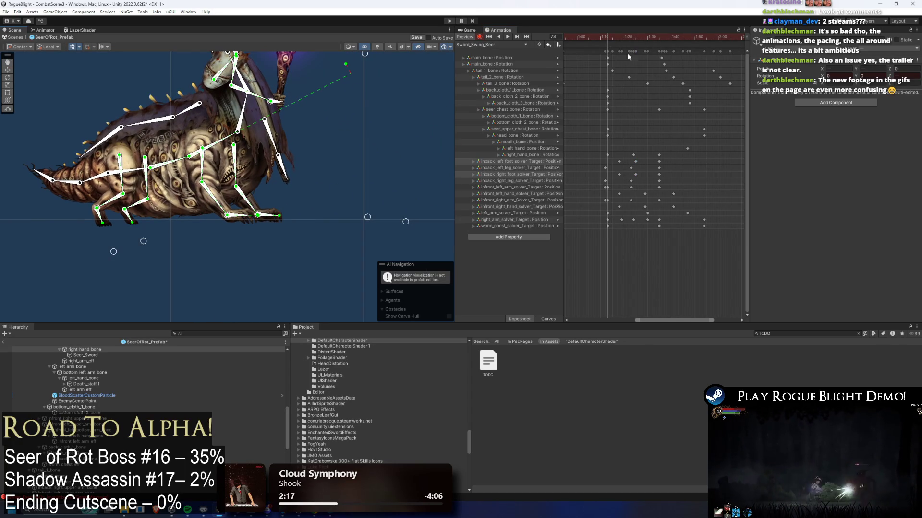
{"action": "scroll", "coordinate": [614, 196], "scroll_direction": "up", "scroll_amount": 2}
- At frame 90, raise the rear leg bone near the foot
{"action": "left_click", "coordinate": [606, 187]}
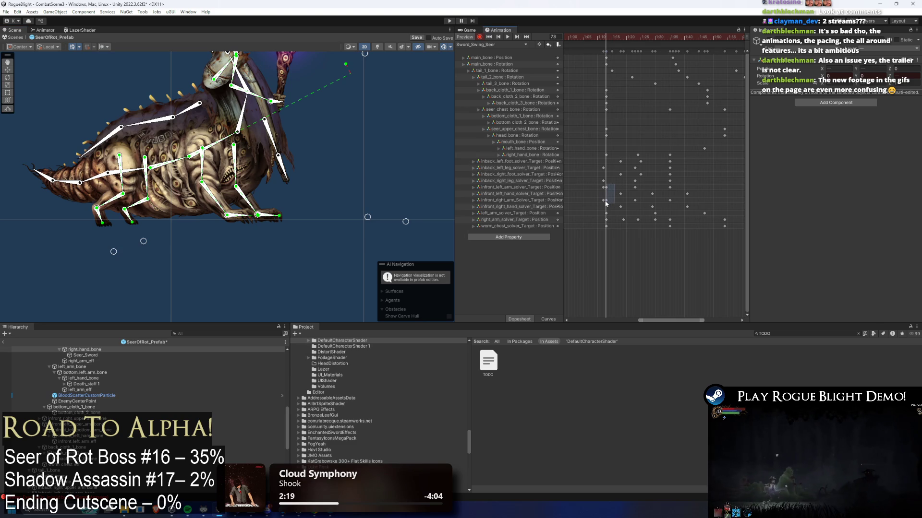
{"action": "left_click", "coordinate": [605, 200], "text": "shift"}
{"action": "left_click_drag", "start_coordinate": [606, 37], "coordinate": [657, 42]}
{"action": "left_click", "coordinate": [507, 37]}
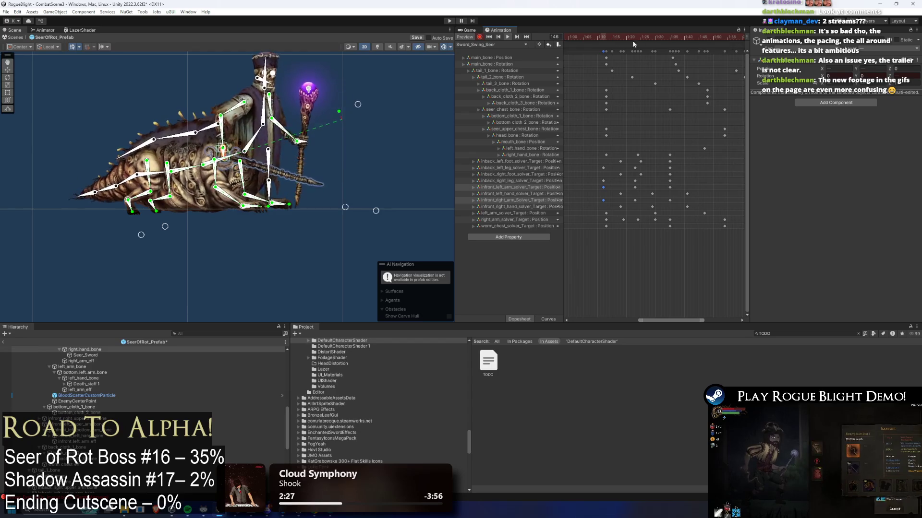
{"action": "left_click", "coordinate": [652, 38]}
{"action": "mouse_move", "coordinate": [652, 37]}
{"action": "left_mouse_down"}
{"action": "mouse_move", "coordinate": [663, 38]}
{"action": "mouse_move", "coordinate": [654, 37]}
{"action": "left_mouse_up"}
{"action": "left_click_drag", "start_coordinate": [131, 198], "coordinate": [130, 192]}
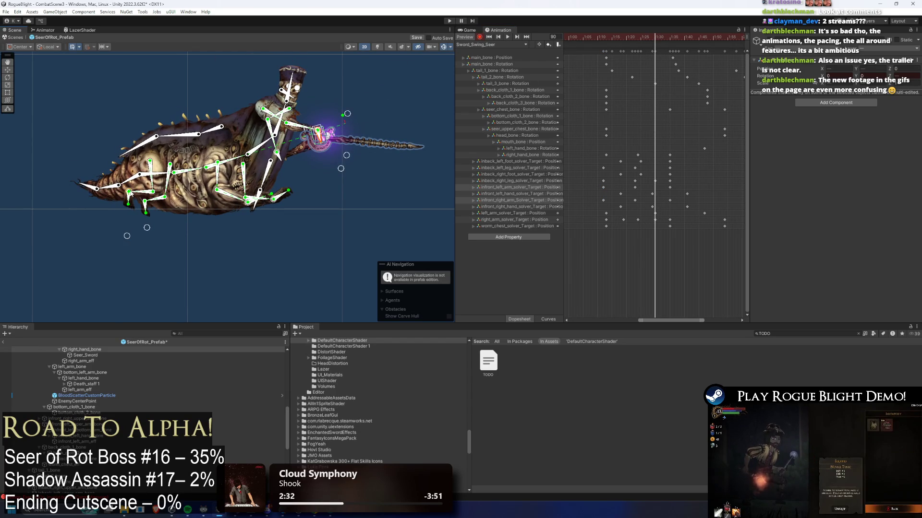
- Pull the rear-leg bone chain up and left to repose the back leg
{"action": "left_click", "coordinate": [146, 206]}
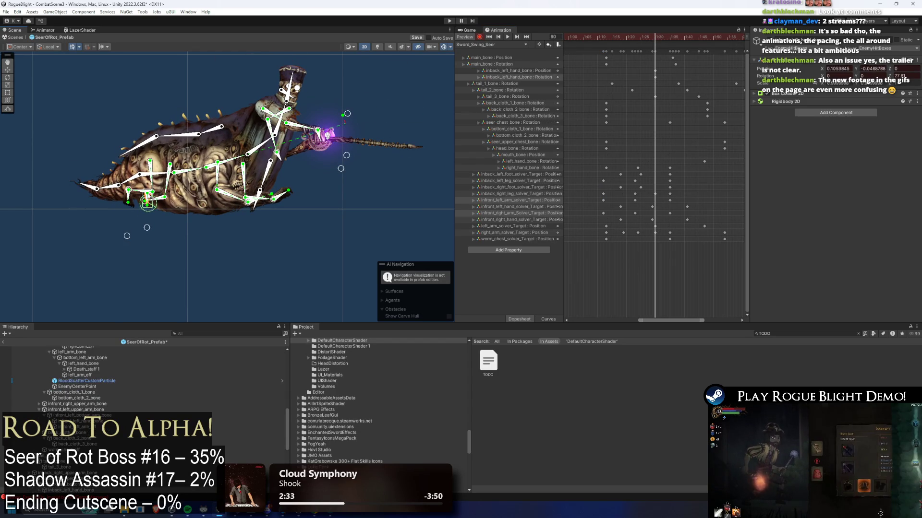
{"action": "scroll", "coordinate": [145, 204], "scroll_direction": "up", "scroll_amount": 3}
{"action": "left_click_drag", "start_coordinate": [143, 201], "coordinate": [144, 203]}
{"action": "key", "text": "ctrl+z"}
{"action": "key", "text": "ctrl+z"}
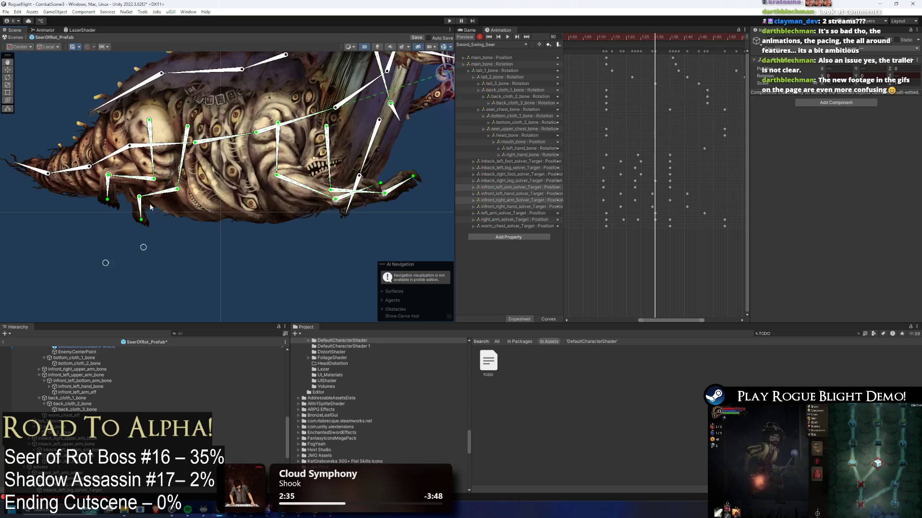
{"action": "scroll", "coordinate": [174, 224], "scroll_direction": "up", "scroll_amount": 5}
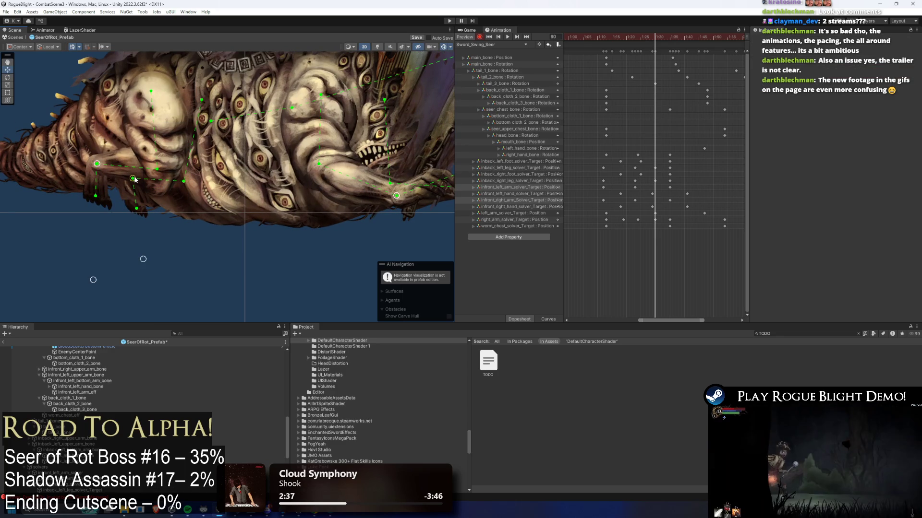
{"action": "left_click", "coordinate": [604, 186]}
{"action": "mouse_move", "coordinate": [155, 186]}
{"action": "left_mouse_down"}
{"action": "mouse_move", "coordinate": [87, 188]}
{"action": "mouse_move", "coordinate": [91, 170]}
{"action": "left_mouse_up"}
{"action": "left_click", "coordinate": [136, 193]}
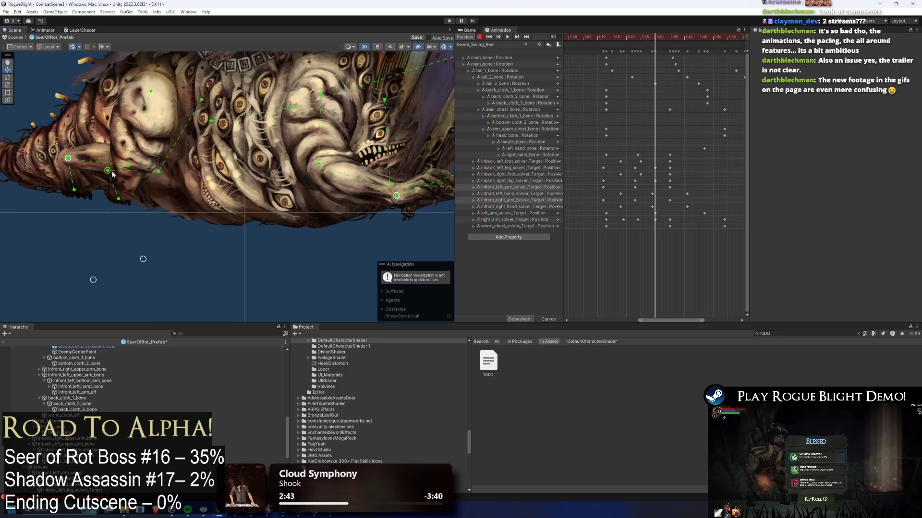
- Move both rear-leg IK handles up and left, then extend the leg leftward
{"action": "left_click_drag", "start_coordinate": [599, 184], "coordinate": [608, 203]}
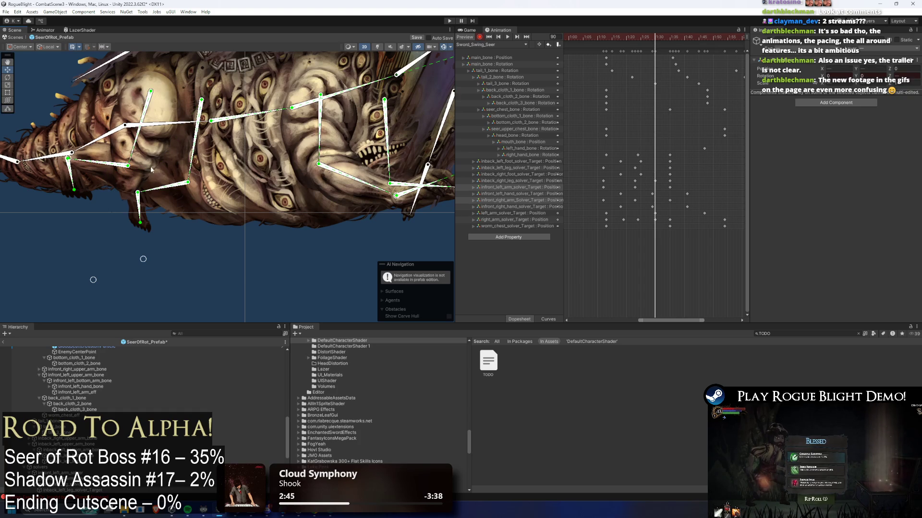
{"action": "mouse_move", "coordinate": [83, 188]}
{"action": "left_mouse_down"}
{"action": "mouse_move", "coordinate": [124, 177]}
{"action": "mouse_move", "coordinate": [74, 164]}
{"action": "left_mouse_up"}
{"action": "left_click", "coordinate": [137, 193]}
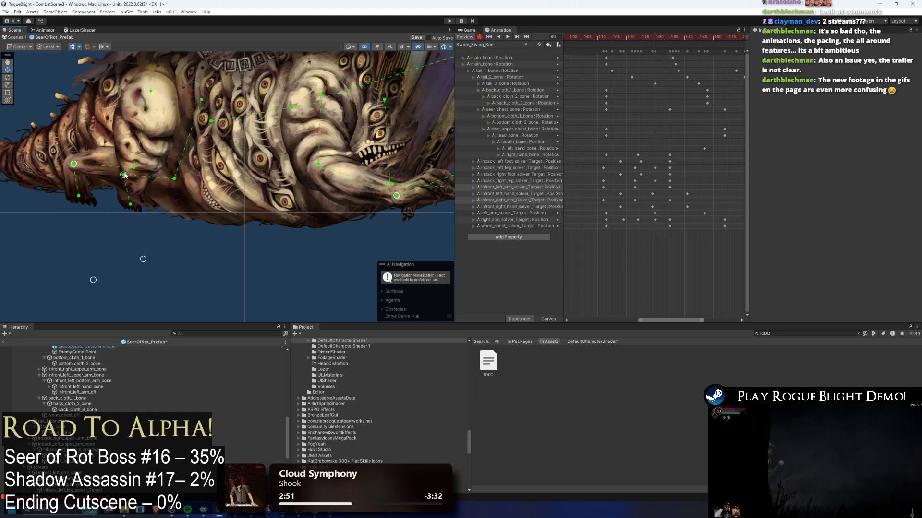
{"action": "key", "text": "ctrl+z"}
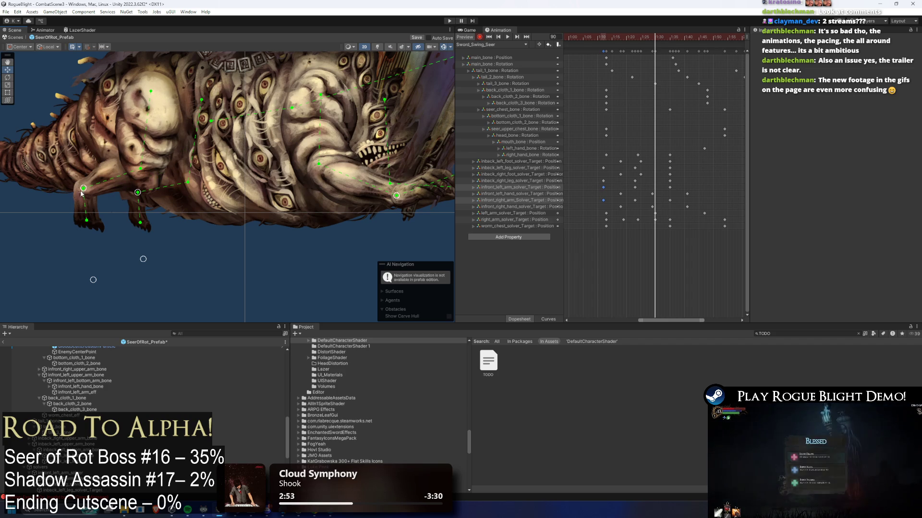
{"action": "left_click_drag", "start_coordinate": [81, 193], "coordinate": [36, 162]}
{"action": "left_click_drag", "start_coordinate": [97, 165], "coordinate": [105, 177]}
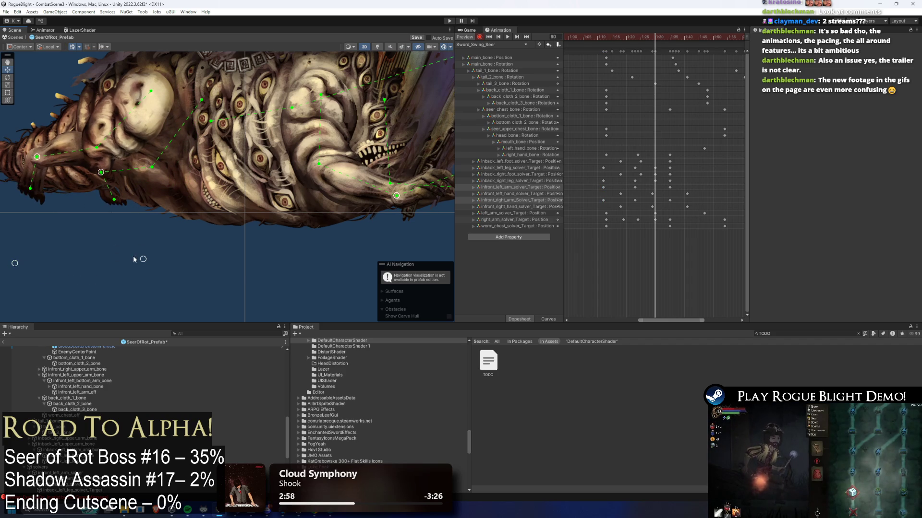
{"action": "left_click_drag", "start_coordinate": [148, 257], "coordinate": [58, 254]}
{"action": "left_click_drag", "start_coordinate": [143, 266], "coordinate": [54, 262]}
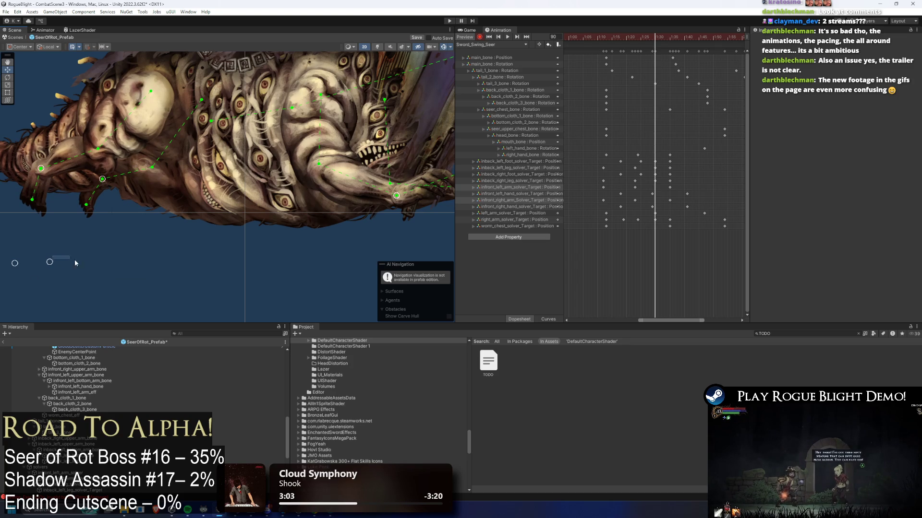
{"action": "scroll", "coordinate": [678, 174], "scroll_direction": "up", "scroll_amount": 2}
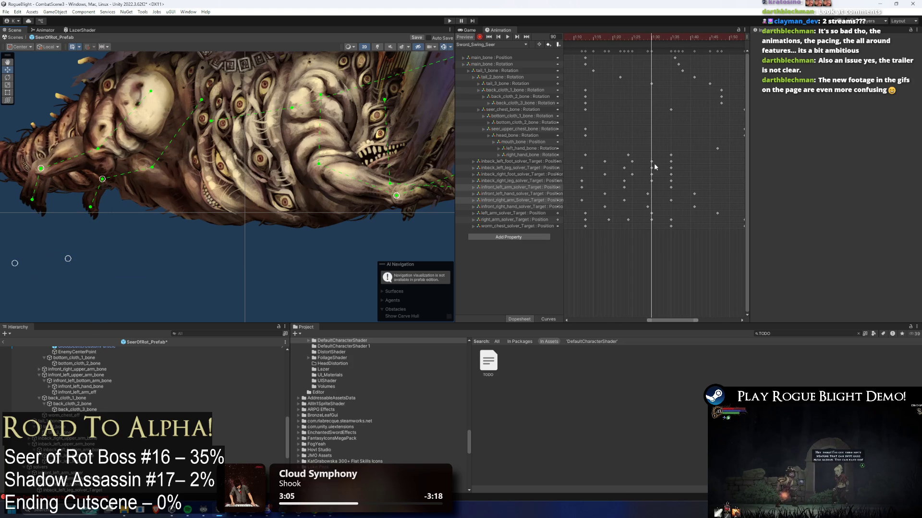
- Shift the inback solver keys from 1:30 later to the playhead time and preview
{"action": "mouse_move", "coordinate": [662, 158]}
{"action": "left_mouse_down"}
{"action": "mouse_move", "coordinate": [650, 187]}
{"action": "mouse_move", "coordinate": [633, 171]}
{"action": "mouse_move", "coordinate": [622, 183]}
{"action": "left_mouse_up"}
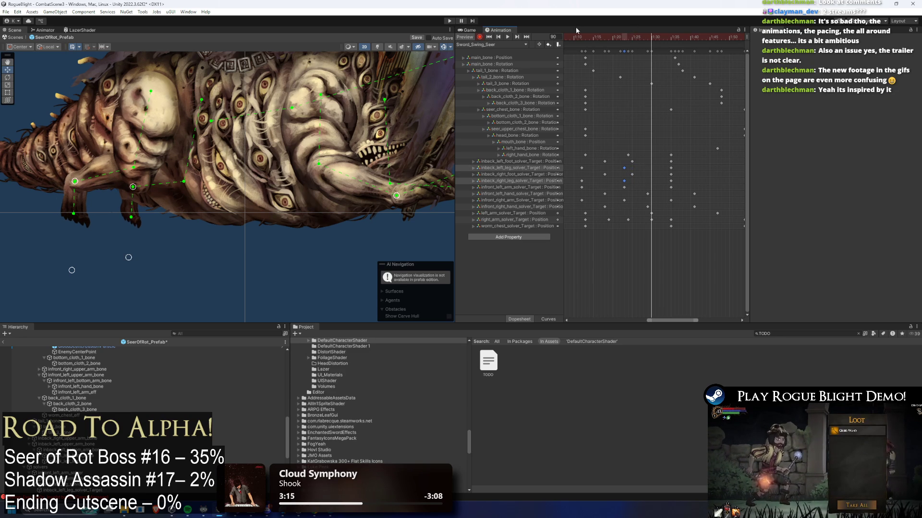
{"action": "mouse_move", "coordinate": [591, 37]}
{"action": "left_mouse_down"}
{"action": "mouse_move", "coordinate": [652, 29]}
{"action": "mouse_move", "coordinate": [609, 28]}
{"action": "mouse_move", "coordinate": [640, 28]}
{"action": "mouse_move", "coordinate": [611, 32]}
{"action": "mouse_move", "coordinate": [655, 36]}
{"action": "mouse_move", "coordinate": [671, 50]}
{"action": "left_mouse_up"}
{"action": "key", "text": "space"}
{"action": "left_click_drag", "start_coordinate": [661, 162], "coordinate": [675, 182]}
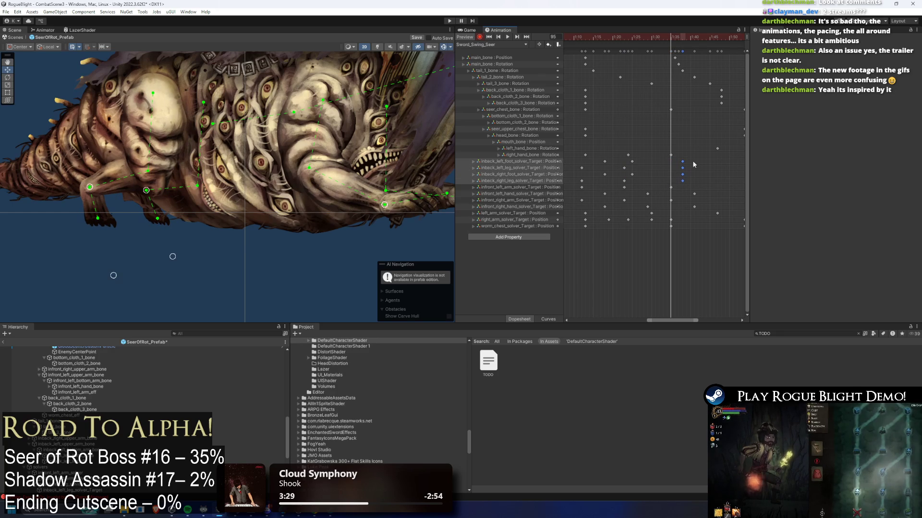
{"action": "key", "text": "space"}
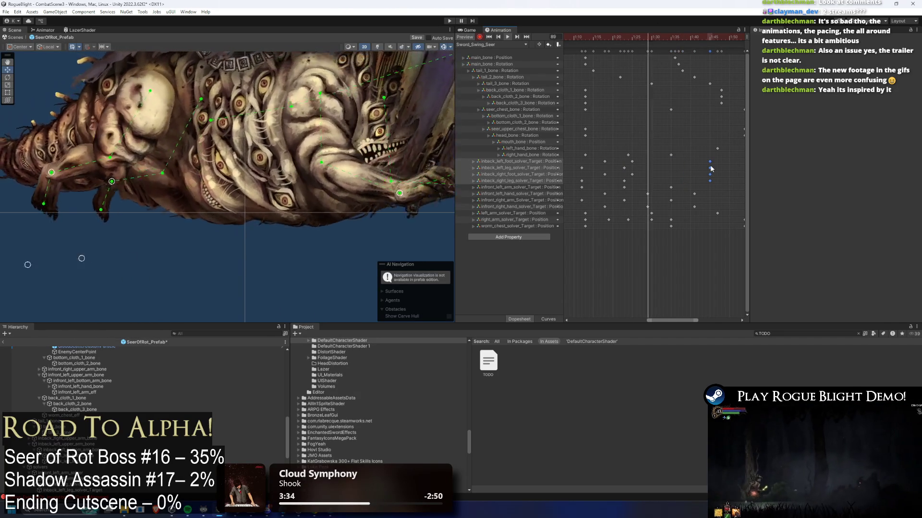
- Review the inback solver keyframes between about 1:36 and 1:45
{"action": "left_click_drag", "start_coordinate": [712, 166], "coordinate": [667, 184]}
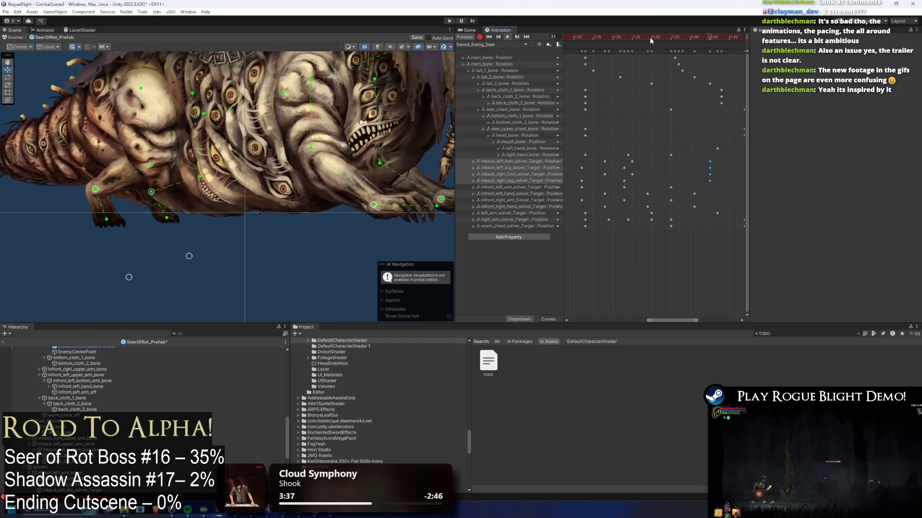
{"action": "left_click", "coordinate": [650, 38]}
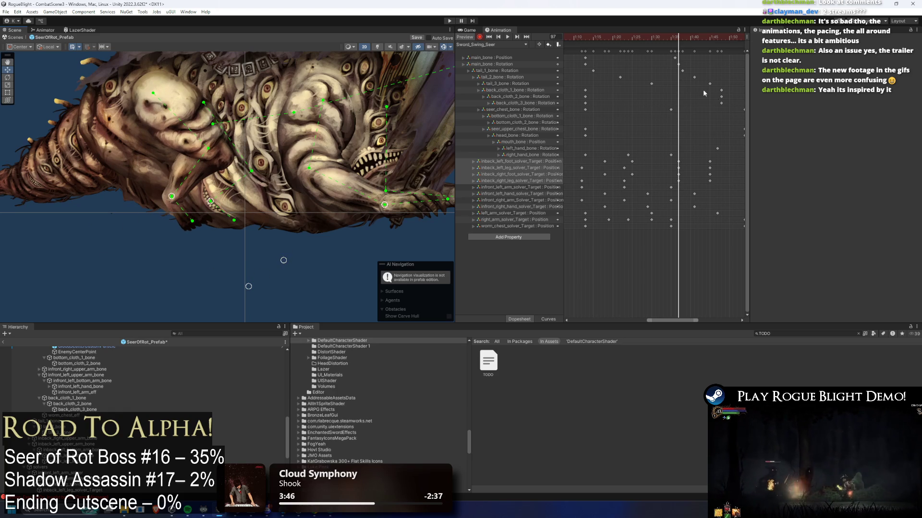
{"action": "left_click_drag", "start_coordinate": [684, 29], "coordinate": [633, 38]}
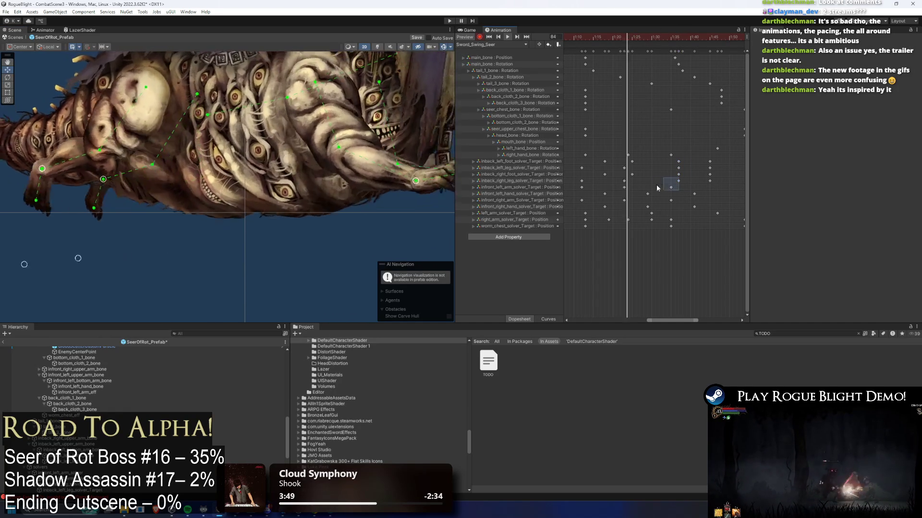
{"action": "mouse_move", "coordinate": [682, 159]}
{"action": "left_mouse_down"}
{"action": "mouse_move", "coordinate": [676, 177]}
{"action": "mouse_move", "coordinate": [664, 177]}
{"action": "left_mouse_up"}
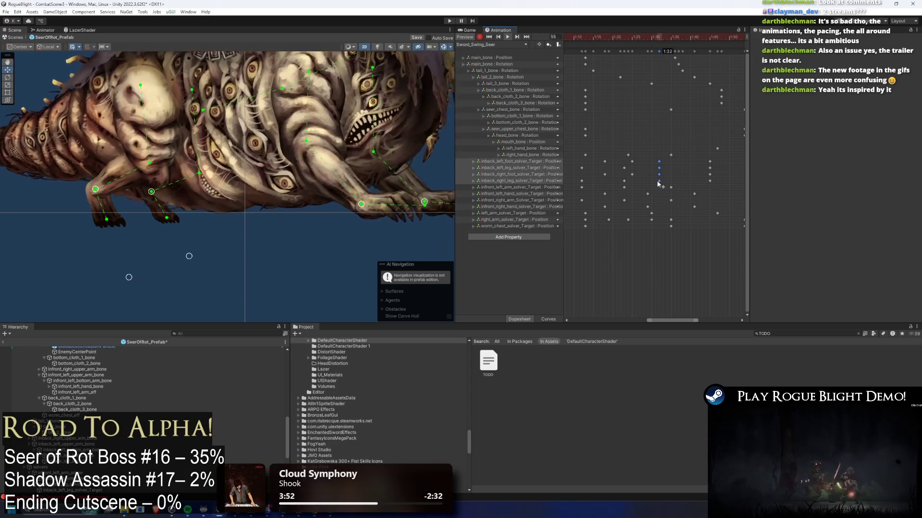
{"action": "scroll", "coordinate": [665, 171], "scroll_direction": "down", "scroll_amount": 2}
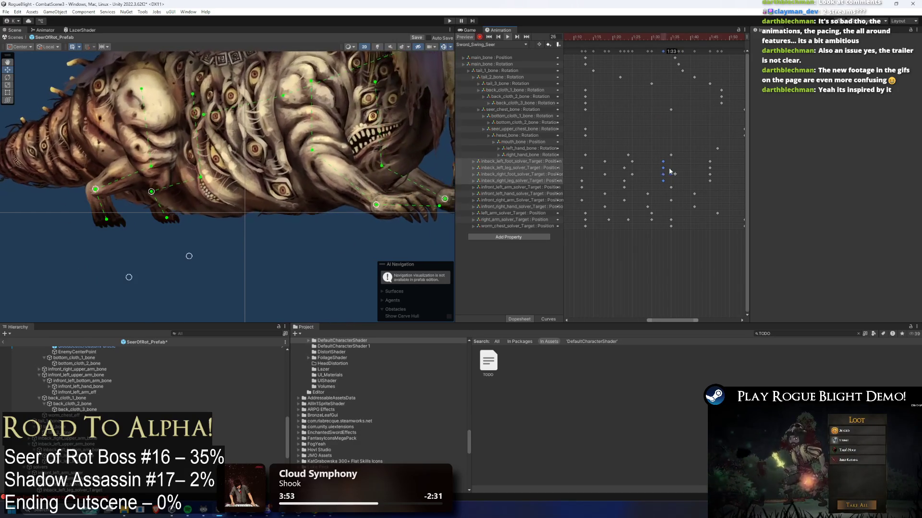
{"action": "scroll", "coordinate": [668, 163], "scroll_direction": "down", "scroll_amount": 2}
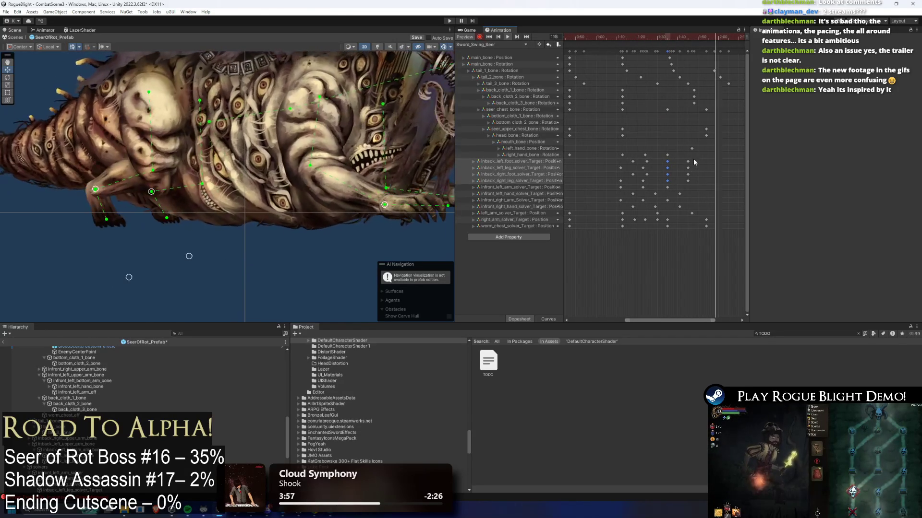
{"action": "mouse_move", "coordinate": [690, 178]}
{"action": "left_mouse_down"}
{"action": "mouse_move", "coordinate": [726, 174]}
{"action": "mouse_move", "coordinate": [673, 182]}
{"action": "mouse_move", "coordinate": [701, 181]}
{"action": "mouse_move", "coordinate": [680, 181]}
{"action": "left_mouse_up"}
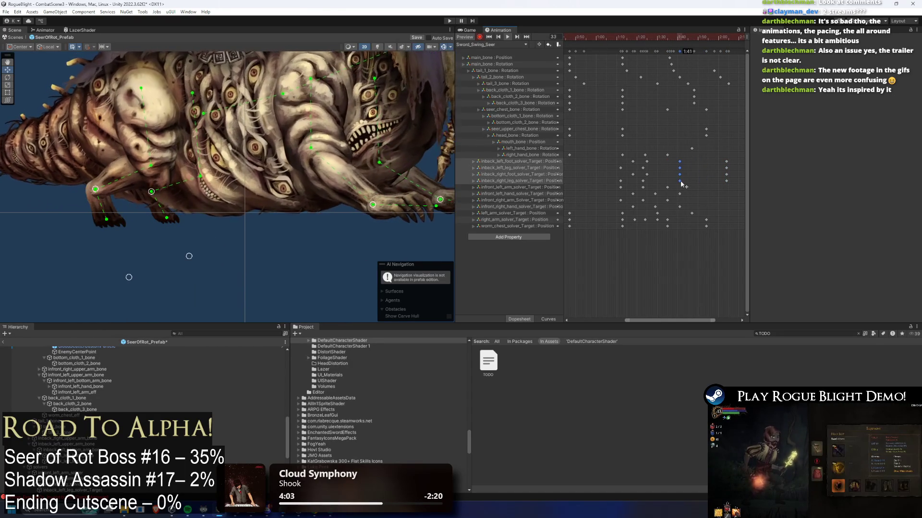
{"action": "scroll", "coordinate": [683, 178], "scroll_direction": "down", "scroll_amount": 1}
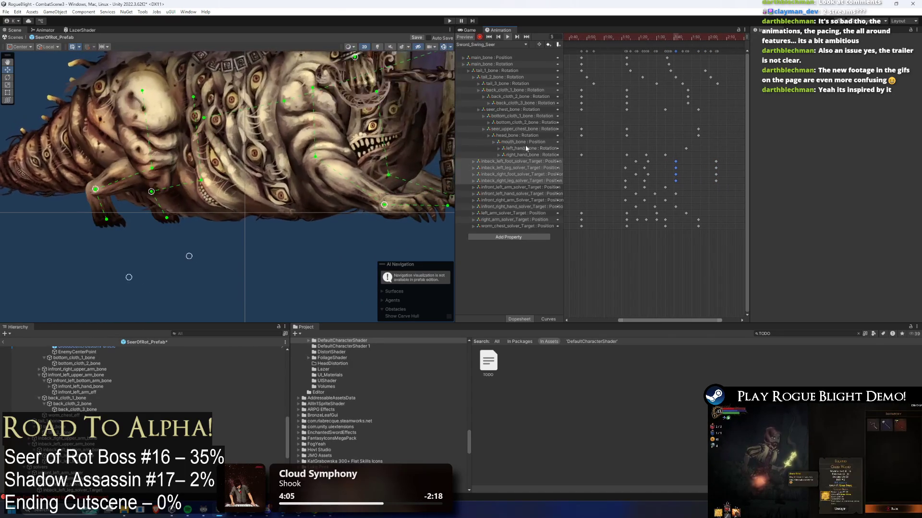
- Delete the late inback solver keyframes from the dopesheet
{"action": "mouse_move", "coordinate": [688, 36]}
{"action": "left_mouse_down"}
{"action": "mouse_move", "coordinate": [740, 36]}
{"action": "mouse_move", "coordinate": [676, 36]}
{"action": "mouse_move", "coordinate": [701, 36]}
{"action": "mouse_move", "coordinate": [688, 38]}
{"action": "left_mouse_up"}
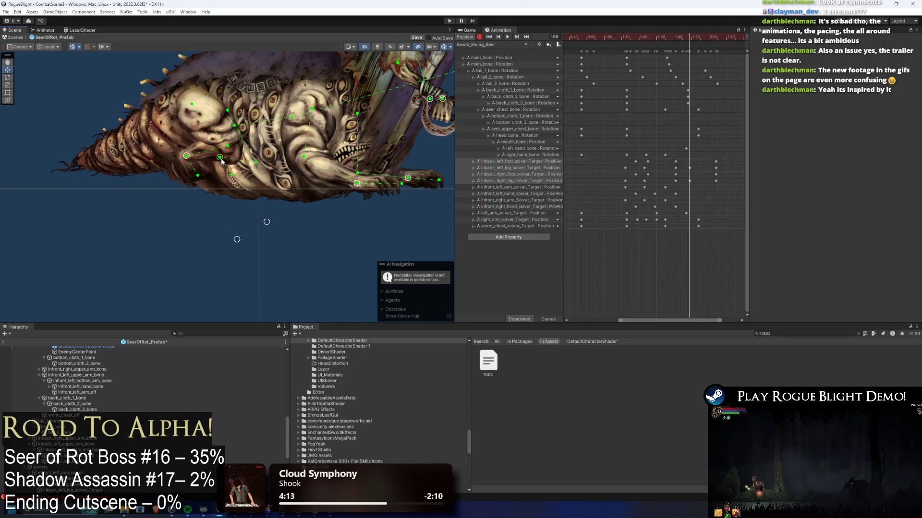
{"action": "left_click_drag", "start_coordinate": [695, 154], "coordinate": [684, 184]}
{"action": "key", "text": "space"}
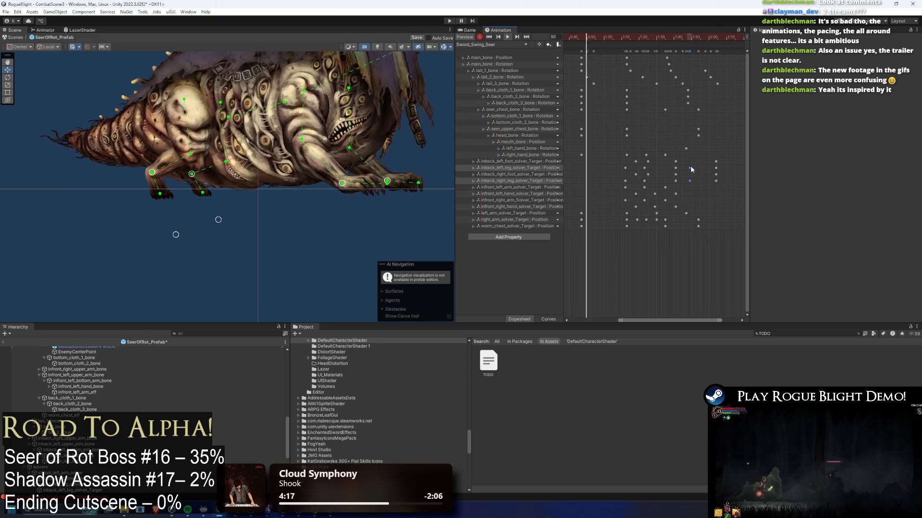
{"action": "mouse_move", "coordinate": [697, 159]}
{"action": "left_mouse_down"}
{"action": "mouse_move", "coordinate": [689, 182]}
{"action": "mouse_move", "coordinate": [658, 181]}
{"action": "mouse_move", "coordinate": [692, 166]}
{"action": "mouse_move", "coordinate": [691, 183]}
{"action": "left_mouse_up"}
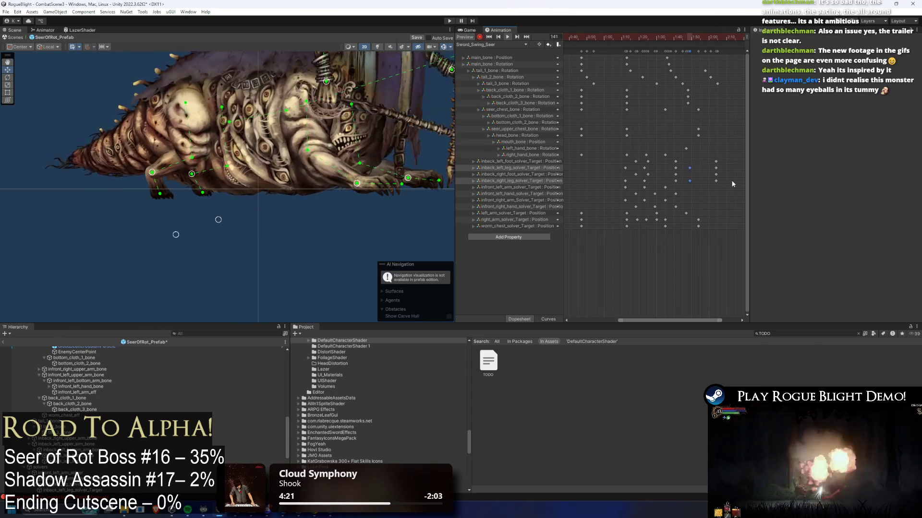
{"action": "key", "text": "Delete"}
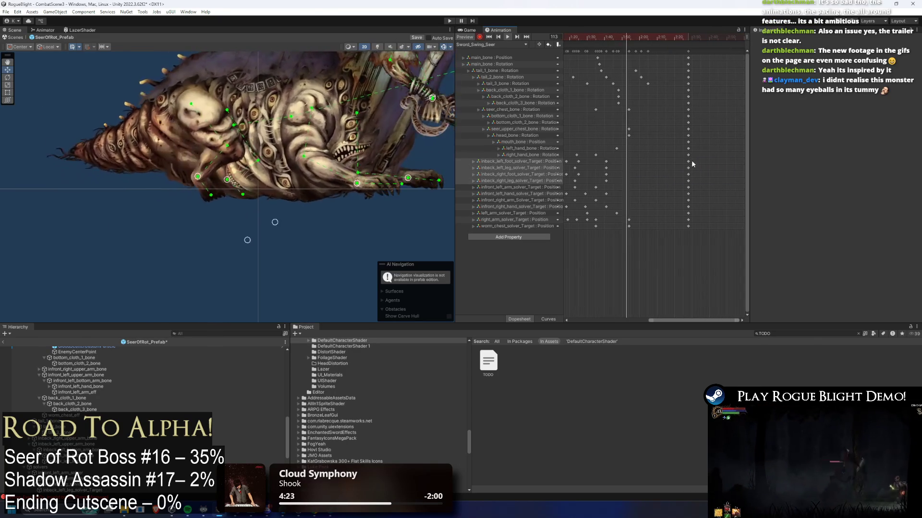
- Check frames 89–101, then play the swing from near the clip start
{"action": "scroll", "coordinate": [622, 96], "scroll_direction": "right", "scroll_amount": 3}
{"action": "left_click_drag", "start_coordinate": [604, 37], "coordinate": [606, 37]}
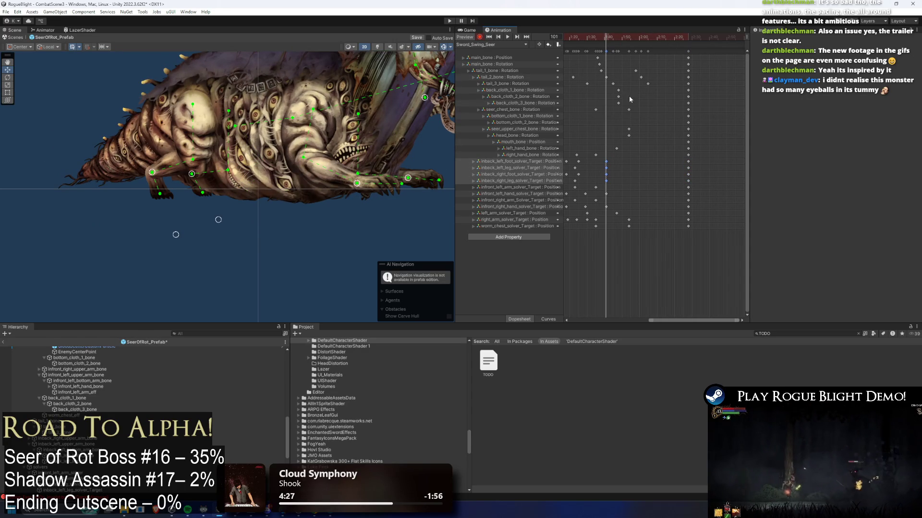
{"action": "scroll", "coordinate": [653, 104], "scroll_direction": "left", "scroll_amount": 2}
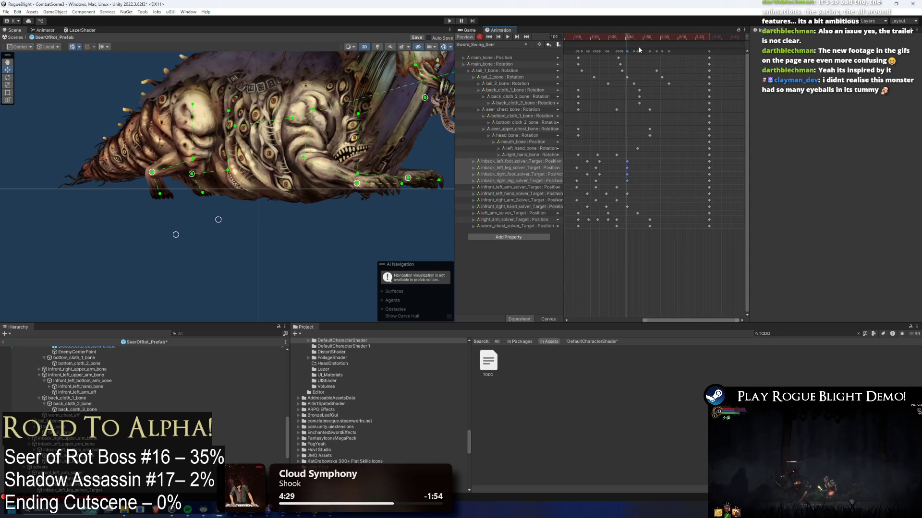
{"action": "left_click", "coordinate": [607, 37]}
{"action": "left_click_drag", "start_coordinate": [606, 40], "coordinate": [609, 39]}
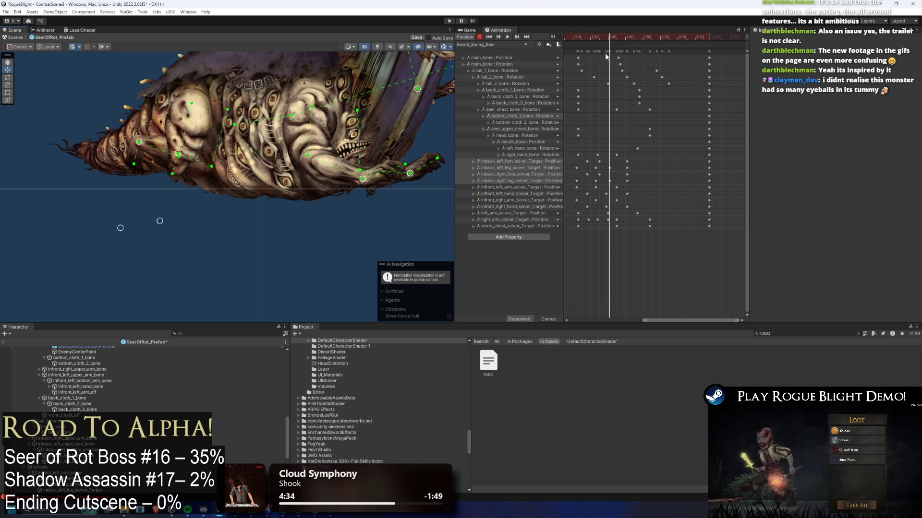
{"action": "left_click", "coordinate": [587, 40]}
{"action": "key", "text": "space"}
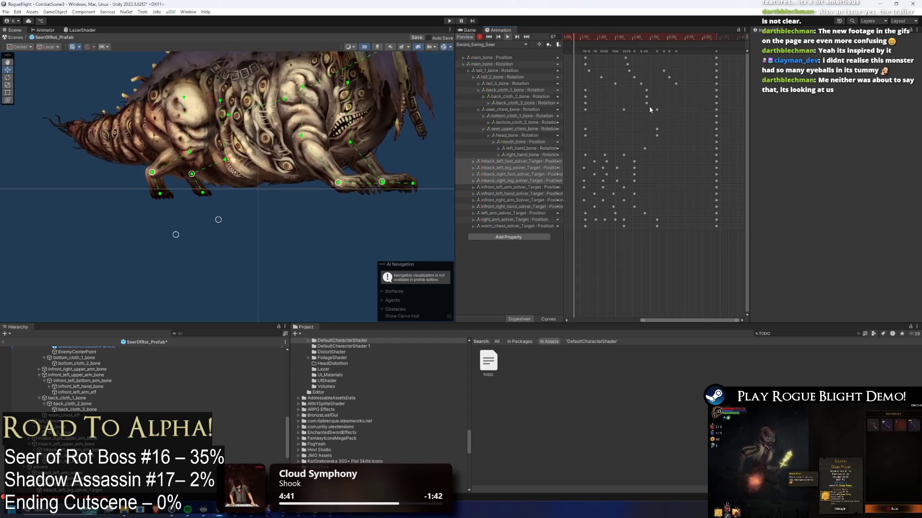
{"action": "scroll", "coordinate": [685, 111], "scroll_direction": "left", "scroll_amount": 3}
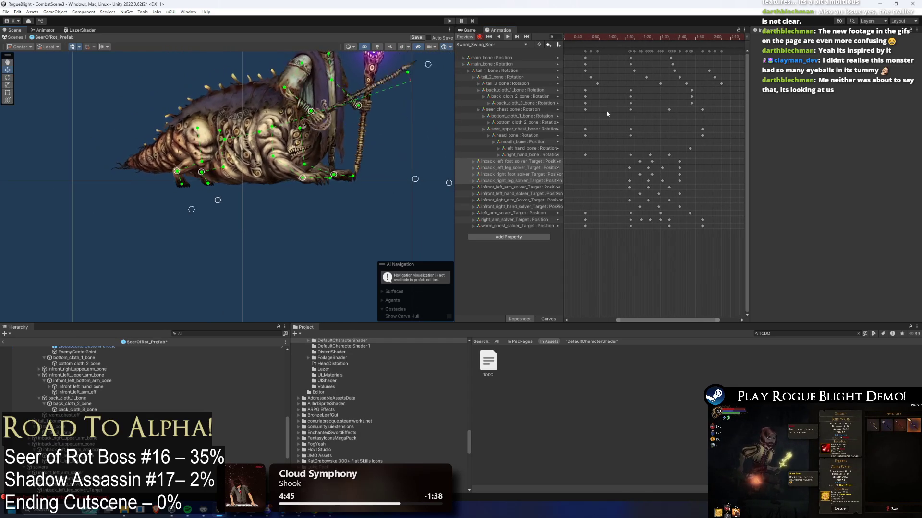
- Raise the front arm IK targets, keying a new pose at frame 44
{"action": "scroll", "coordinate": [657, 57], "scroll_direction": "left", "scroll_amount": 3}
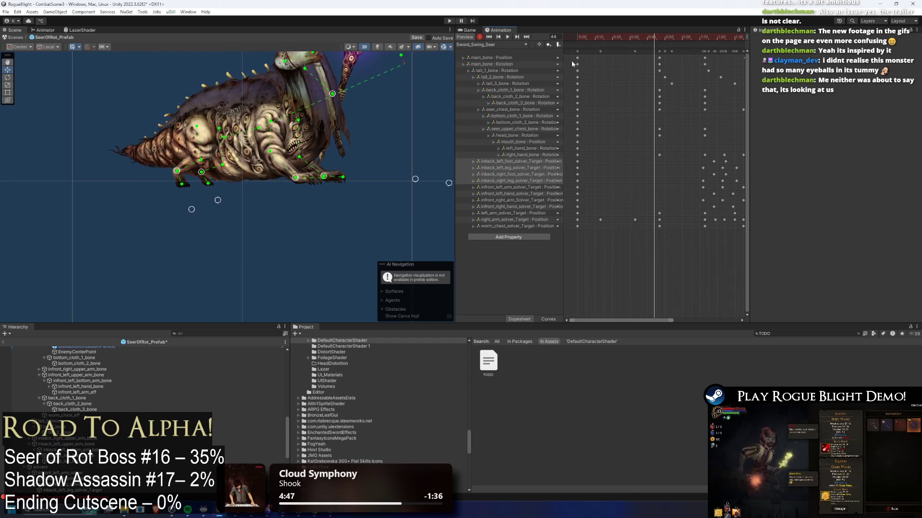
{"action": "left_click_drag", "start_coordinate": [292, 169], "coordinate": [347, 168]}
{"action": "left_click", "coordinate": [577, 188]}
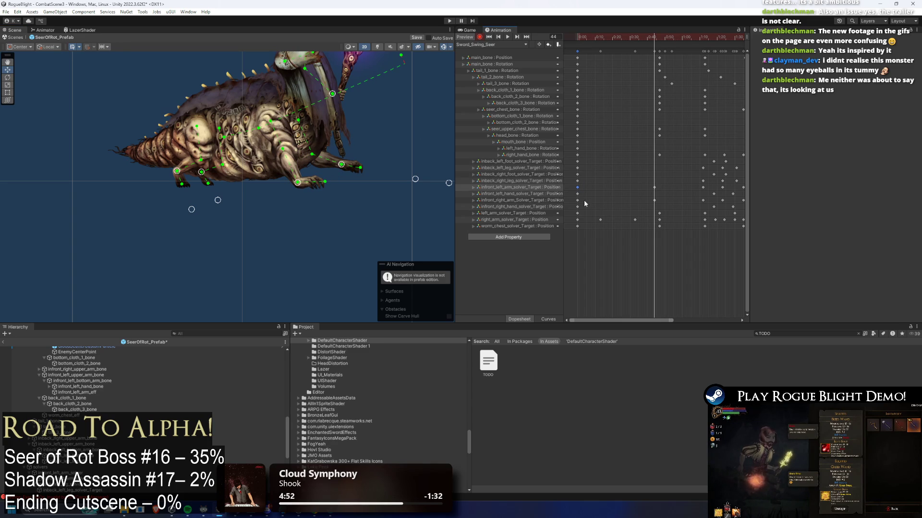
{"action": "left_click", "coordinate": [654, 51]}
{"action": "left_click", "coordinate": [660, 37]}
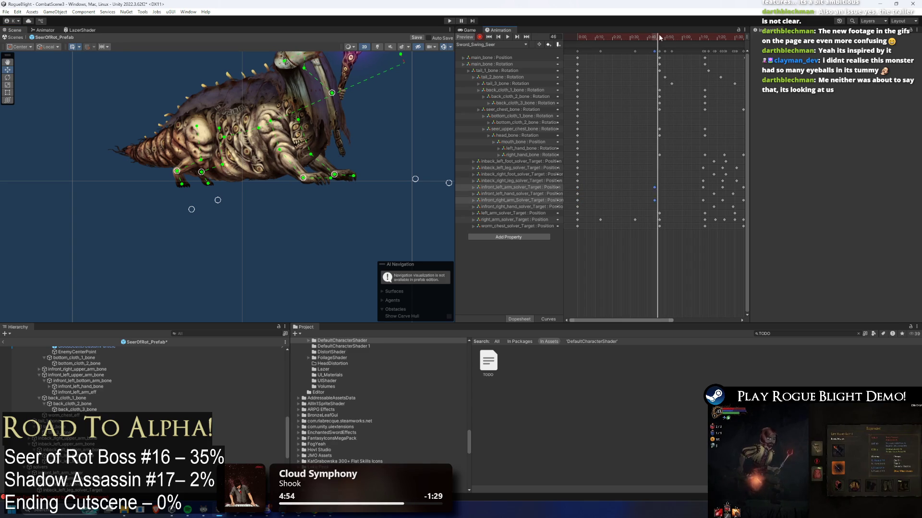
{"action": "mouse_move", "coordinate": [660, 37]}
{"action": "left_mouse_down"}
{"action": "mouse_move", "coordinate": [696, 37]}
{"action": "mouse_move", "coordinate": [677, 37]}
{"action": "left_mouse_up"}
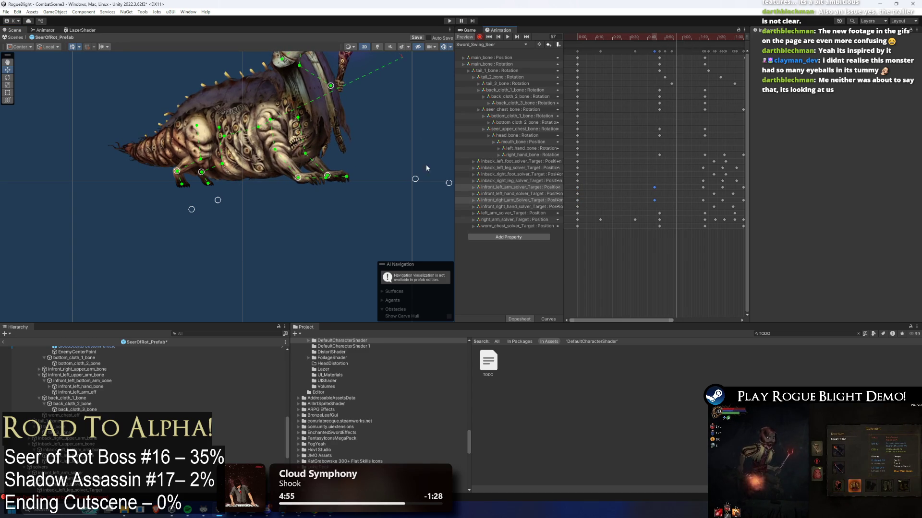
- Lift the front arms at frame 57, paste the arm keys and shift them to about 0:53
{"action": "left_click_drag", "start_coordinate": [301, 180], "coordinate": [330, 175]}
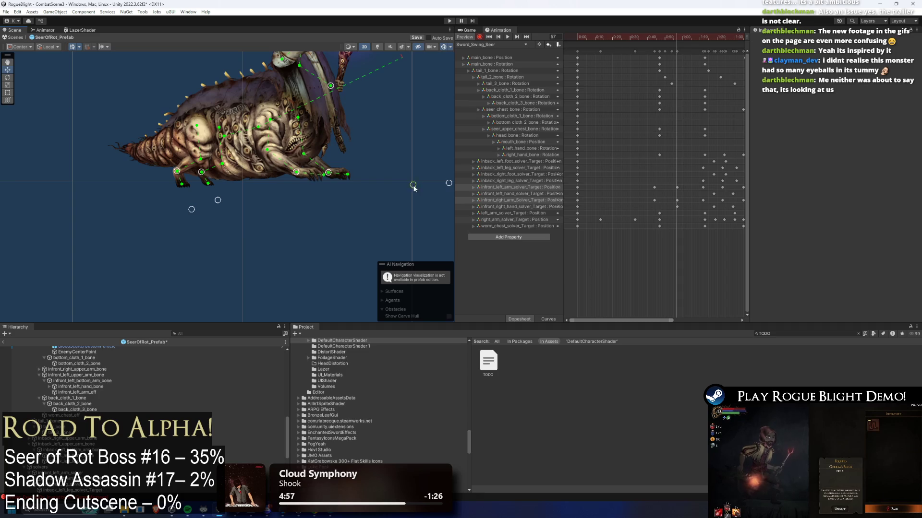
{"action": "mouse_move", "coordinate": [449, 183]}
{"action": "left_mouse_down"}
{"action": "mouse_move", "coordinate": [445, 192]}
{"action": "mouse_move", "coordinate": [409, 191]}
{"action": "left_mouse_up"}
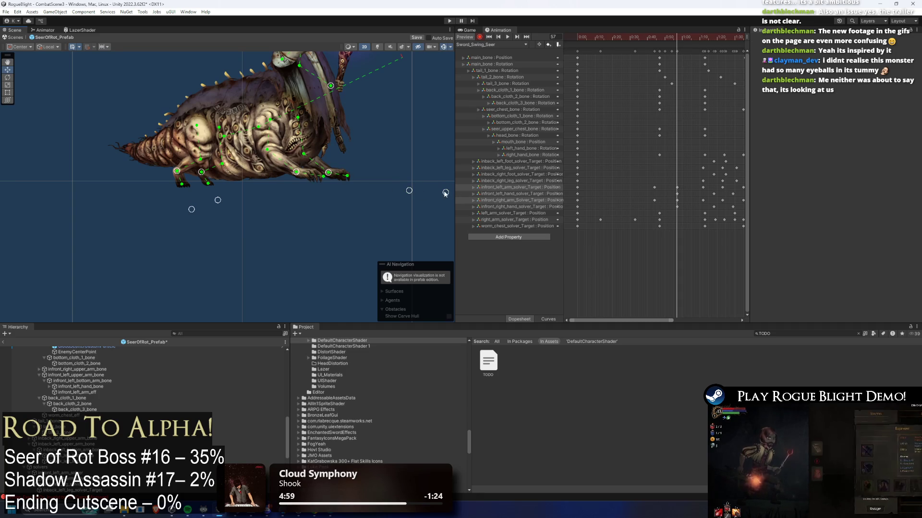
{"action": "left_click", "coordinate": [578, 194]}
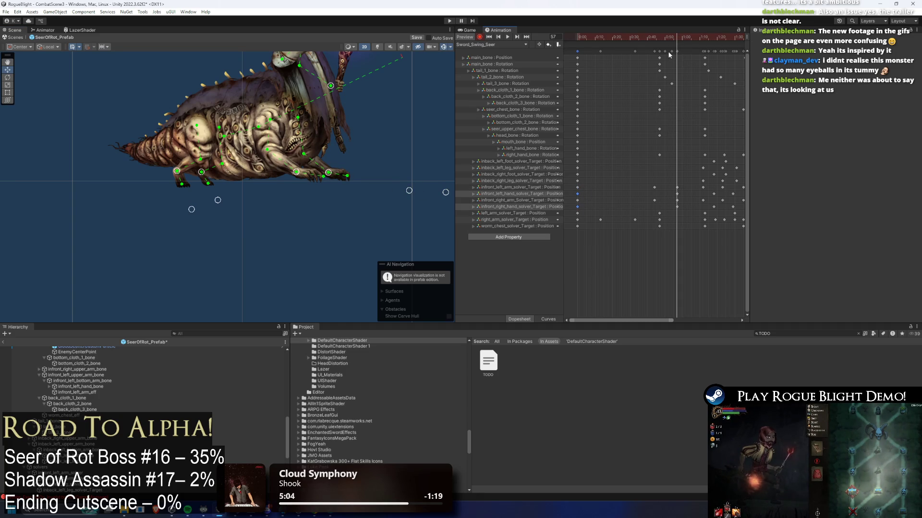
{"action": "left_click", "coordinate": [656, 37]}
{"action": "key", "text": "ctrl+v"}
{"action": "key", "text": "space"}
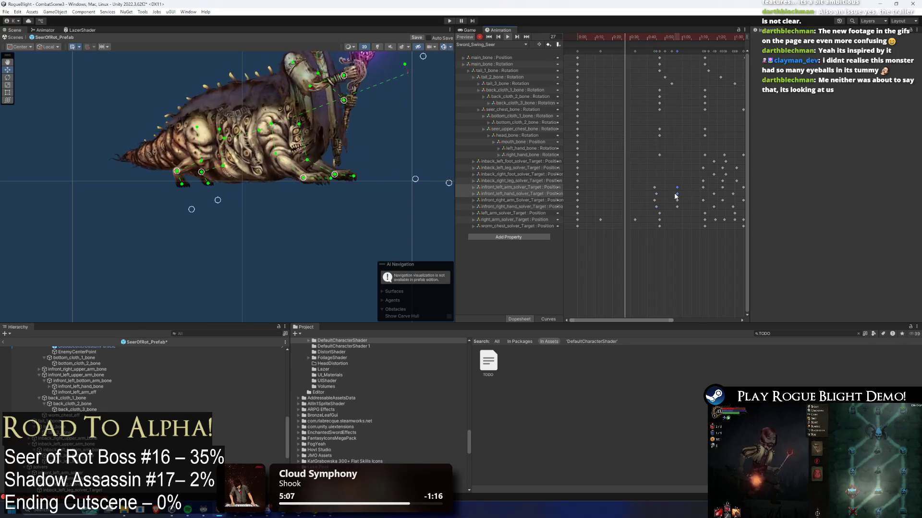
{"action": "mouse_move", "coordinate": [656, 194]}
{"action": "left_mouse_down"}
{"action": "mouse_move", "coordinate": [718, 197]}
{"action": "mouse_move", "coordinate": [704, 189]}
{"action": "left_mouse_up"}
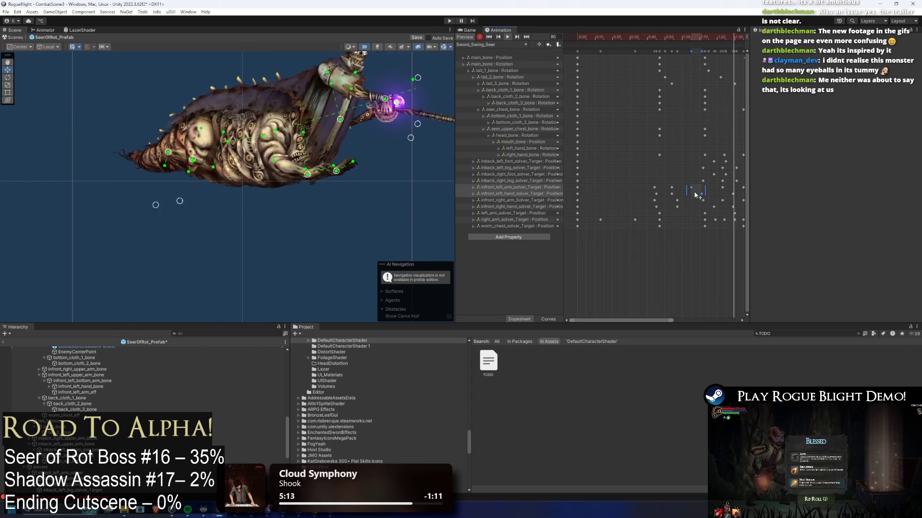
- Nudge the selected front-arm keys, recentre the Seer and scrub toward frame 77
{"action": "mouse_move", "coordinate": [698, 195]}
{"action": "left_mouse_down"}
{"action": "mouse_move", "coordinate": [690, 192]}
{"action": "mouse_move", "coordinate": [706, 191]}
{"action": "left_mouse_up"}
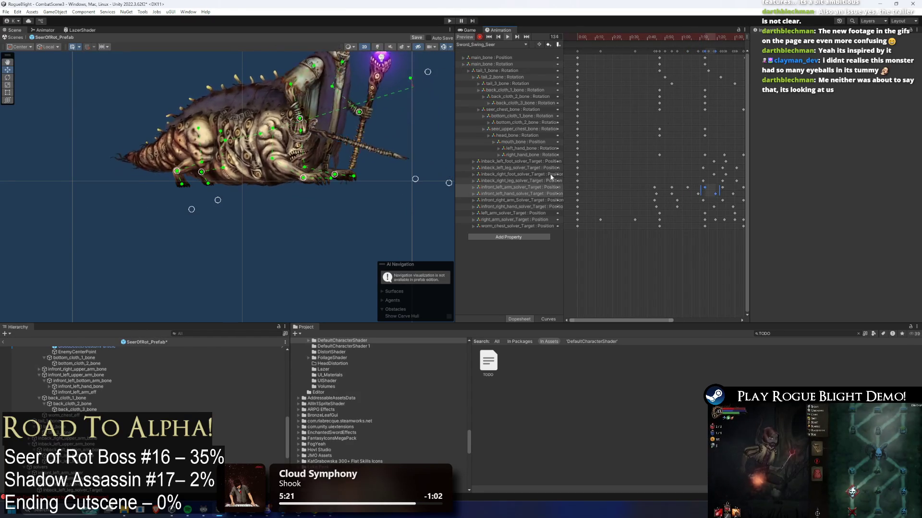
{"action": "left_click_drag", "start_coordinate": [350, 139], "coordinate": [331, 161]}
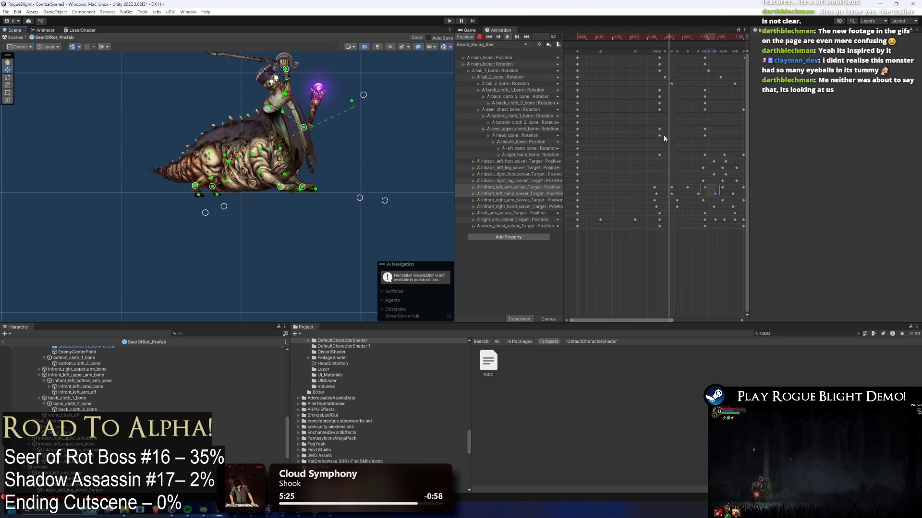
{"action": "scroll", "coordinate": [663, 135], "scroll_direction": "down", "scroll_amount": 2}
{"action": "scroll", "coordinate": [651, 115], "scroll_direction": "down", "scroll_amount": 2}
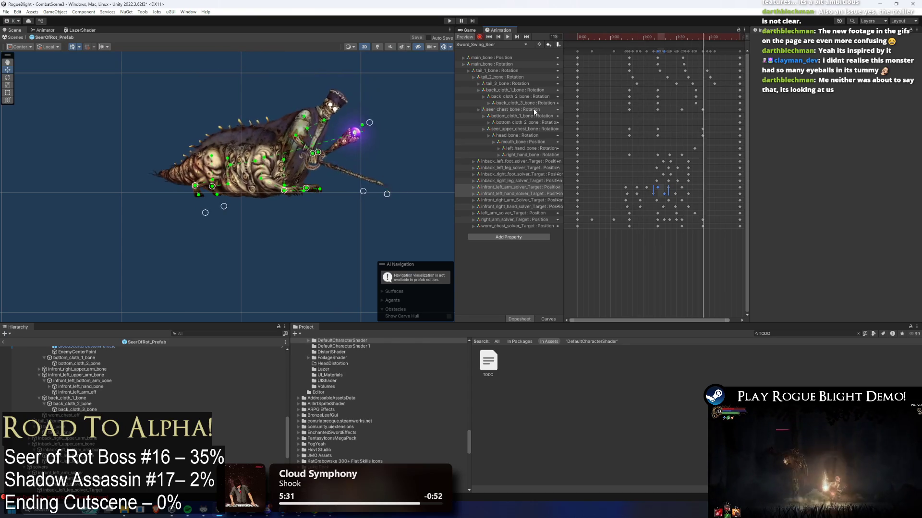
{"action": "left_click_drag", "start_coordinate": [606, 32], "coordinate": [662, 32]}
- Add an event at frame 77 calling EnemyController's PushForward (float)
{"action": "right_click", "coordinate": [663, 45]}
{"action": "left_click", "coordinate": [681, 48]}
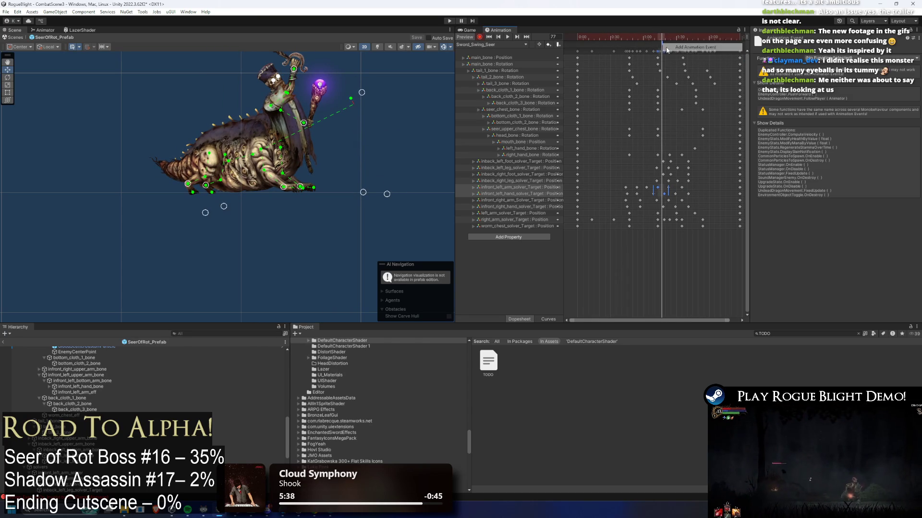
{"action": "left_click", "coordinate": [835, 59]}
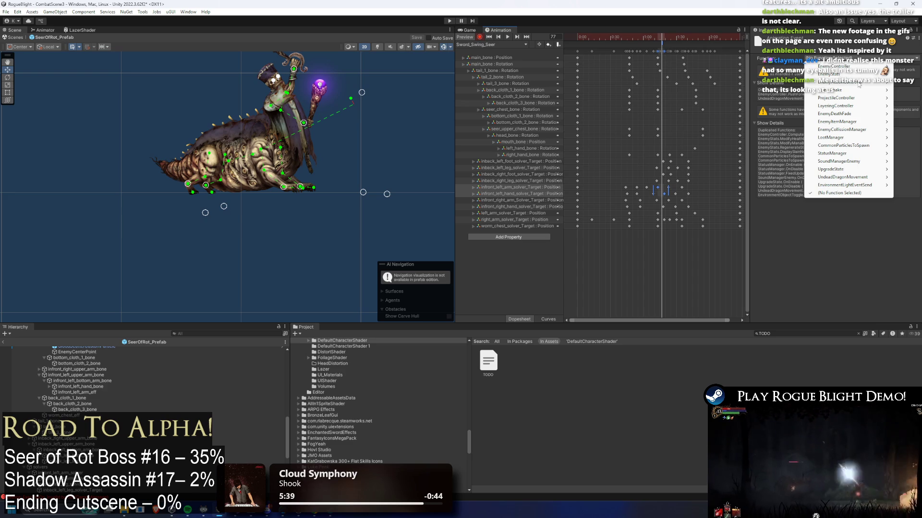
{"action": "mouse_move", "coordinate": [855, 88]}
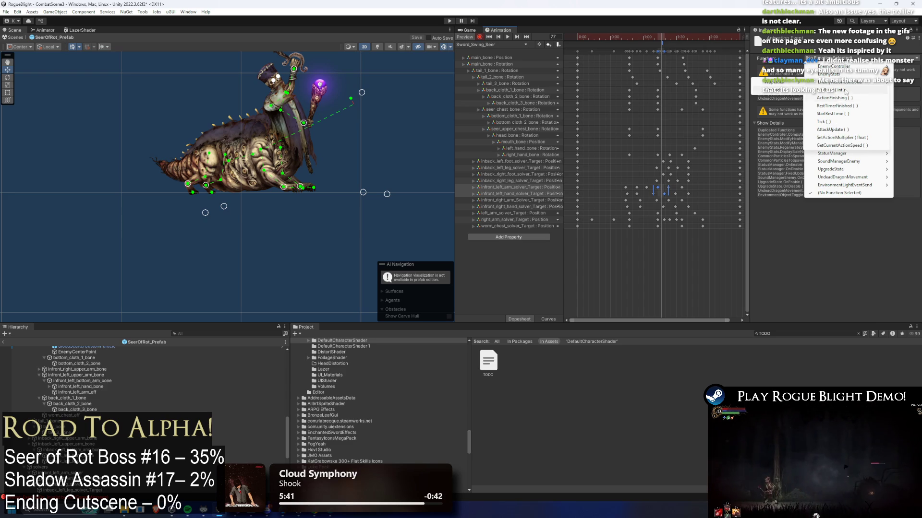
{"action": "mouse_move", "coordinate": [835, 66]}
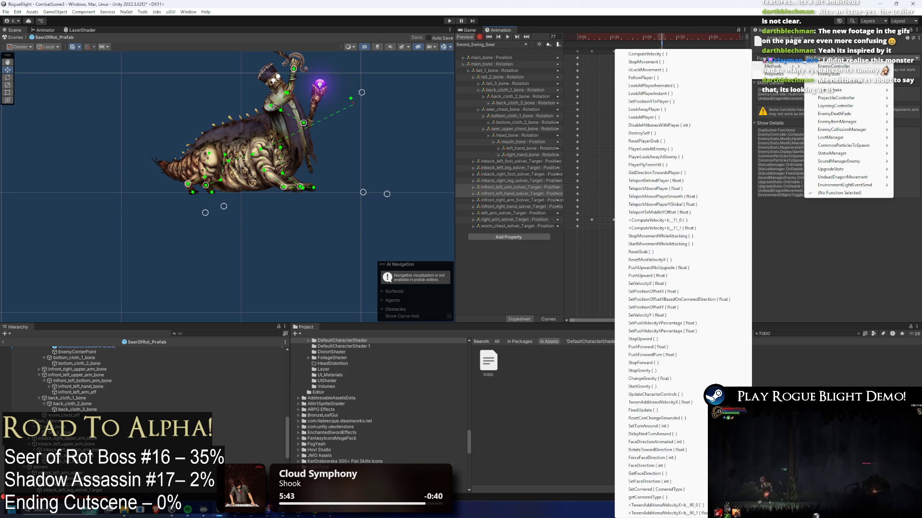
{"action": "key", "text": "Down"}
{"action": "key", "text": "Down"}
{"action": "key", "text": "Down"}
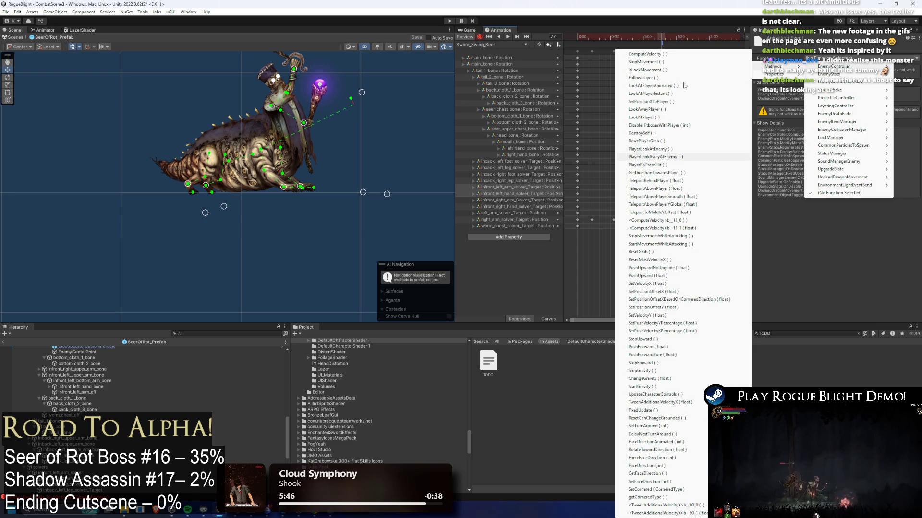
{"action": "key", "text": "Down"}
{"action": "key", "text": "Down"}
{"action": "key", "text": "Down"}
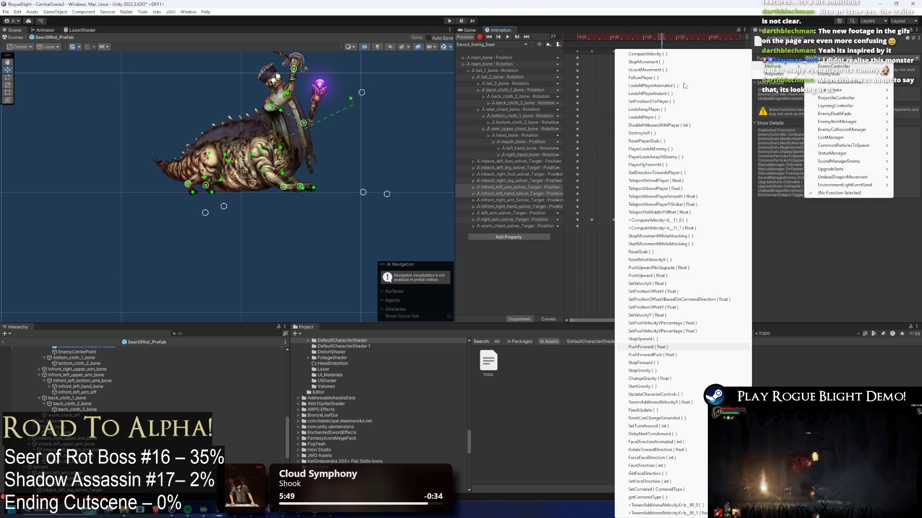
{"action": "key", "text": "Return"}
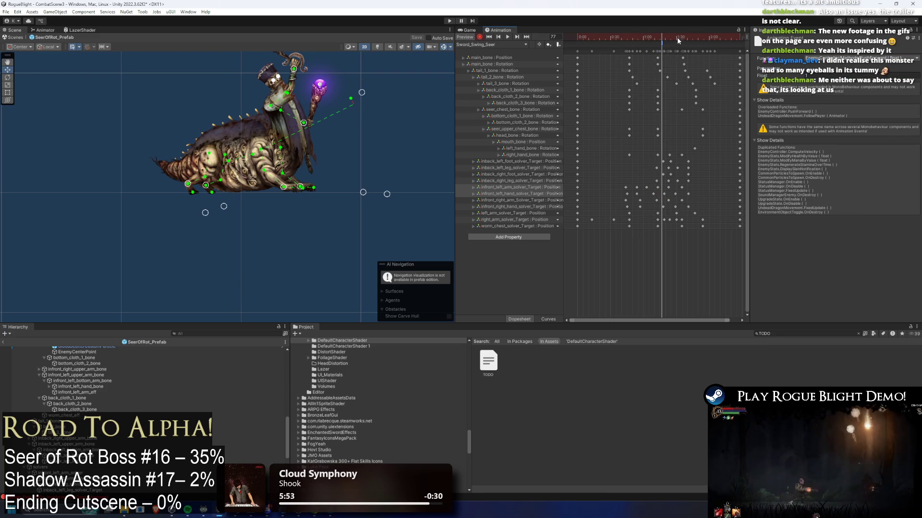
- At frame 97, set the event's function to EnemyController StopForward
{"action": "left_click_drag", "start_coordinate": [676, 37], "coordinate": [684, 37]}
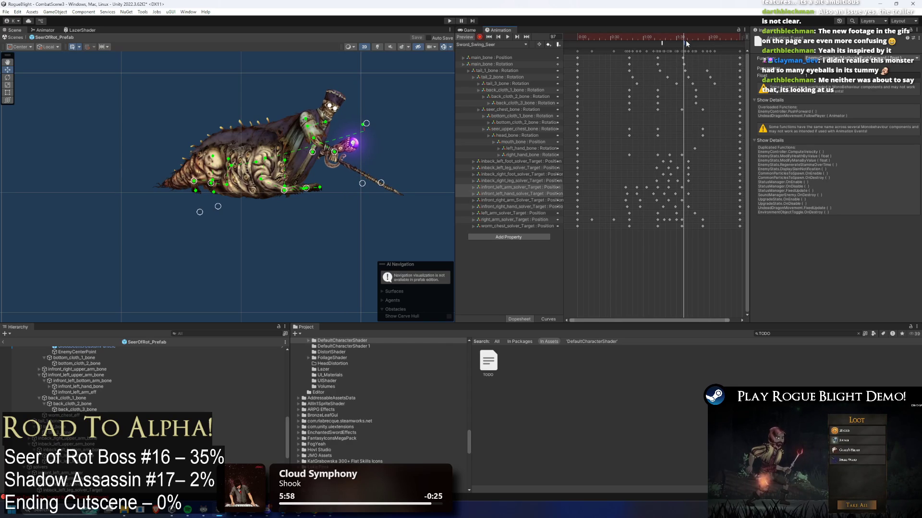
{"action": "left_click", "coordinate": [814, 57]}
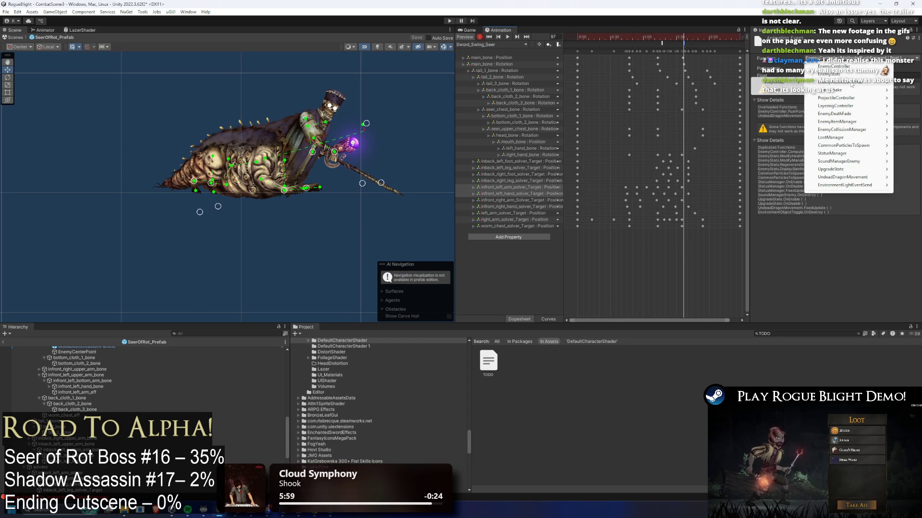
{"action": "mouse_move", "coordinate": [841, 67]}
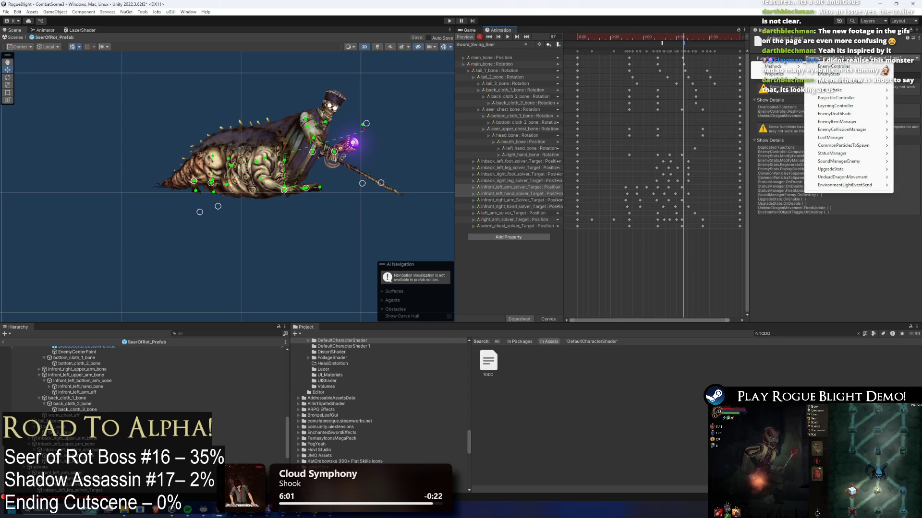
{"action": "mouse_move", "coordinate": [777, 66]}
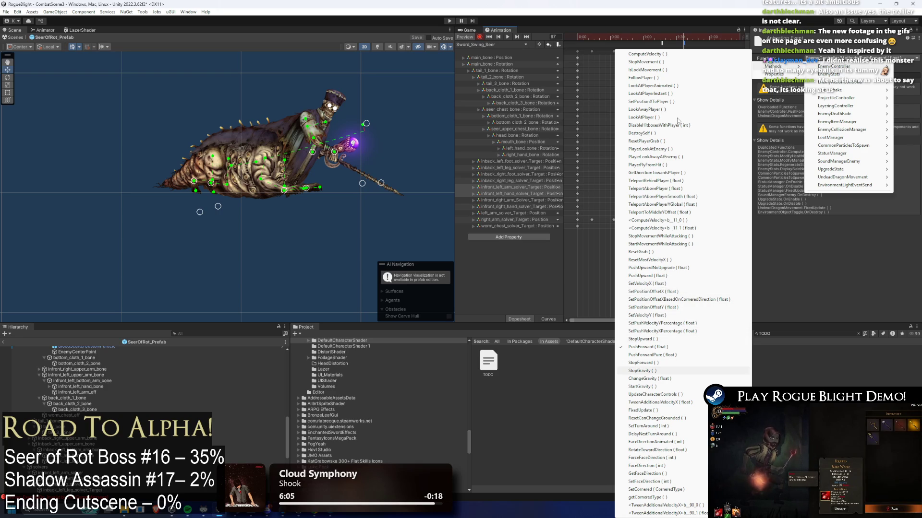
{"action": "key", "text": "Return"}
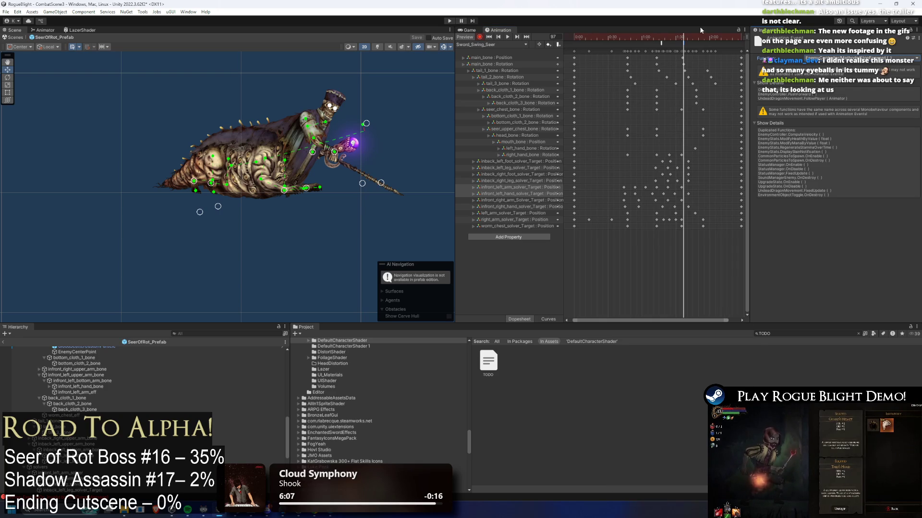
- Scrub the Sword_Swing_Seer timeline back and forth to review the swing, ending at frame 51
{"action": "left_click_drag", "start_coordinate": [656, 36], "coordinate": [685, 37]}
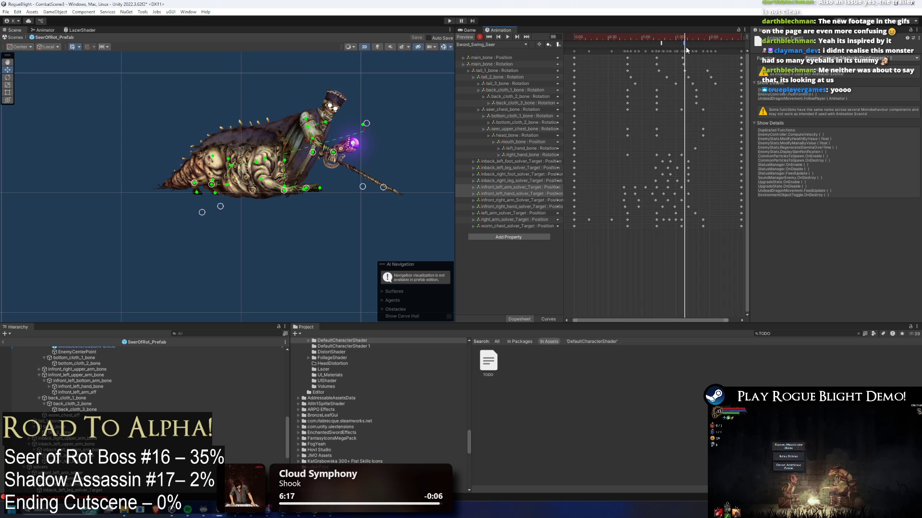
{"action": "mouse_move", "coordinate": [685, 42]}
{"action": "left_mouse_down"}
{"action": "mouse_move", "coordinate": [615, 30]}
{"action": "mouse_move", "coordinate": [672, 32]}
{"action": "left_mouse_up"}
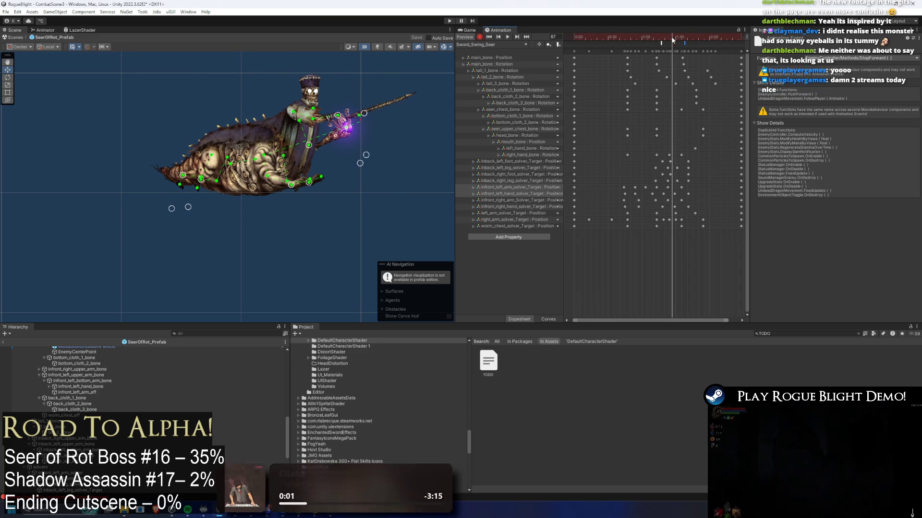
{"action": "mouse_move", "coordinate": [666, 42]}
{"action": "left_mouse_down"}
{"action": "mouse_move", "coordinate": [658, 39]}
{"action": "mouse_move", "coordinate": [688, 42]}
{"action": "mouse_move", "coordinate": [661, 41]}
{"action": "left_mouse_up"}
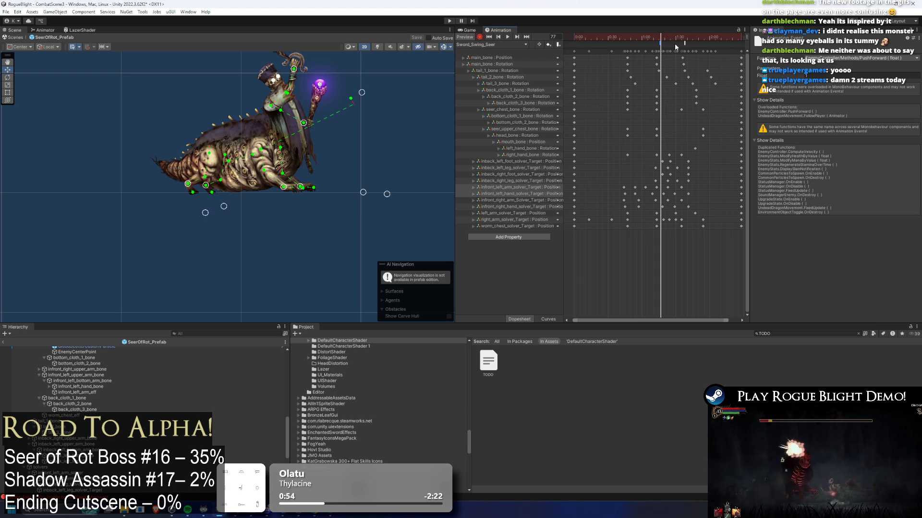
{"action": "mouse_move", "coordinate": [674, 37]}
{"action": "left_mouse_down"}
{"action": "mouse_move", "coordinate": [720, 30]}
{"action": "mouse_move", "coordinate": [679, 29]}
{"action": "mouse_move", "coordinate": [697, 31]}
{"action": "left_mouse_up"}
- Select the Seer's sword sprite and frame the boss's upper body in the Scene view
{"action": "left_click_drag", "start_coordinate": [658, 37], "coordinate": [631, 37]}
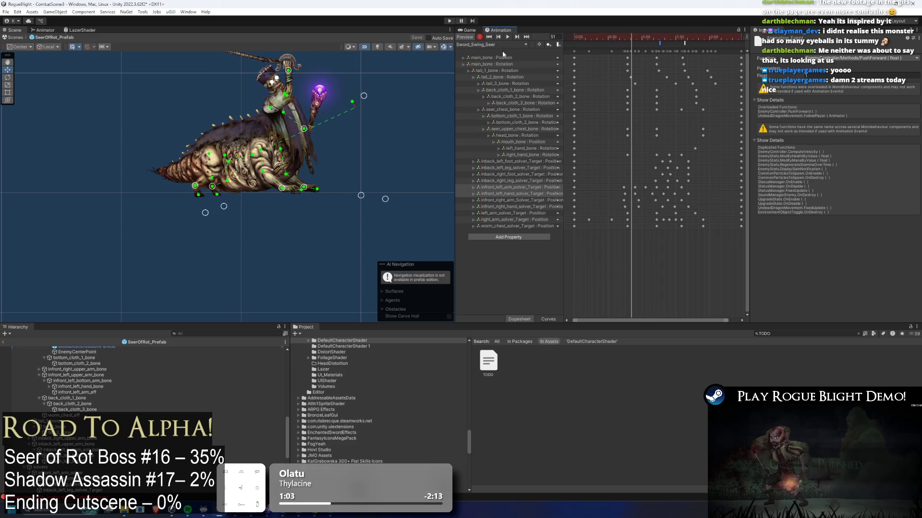
{"action": "scroll", "coordinate": [91, 402], "scroll_direction": "up", "scroll_amount": 5}
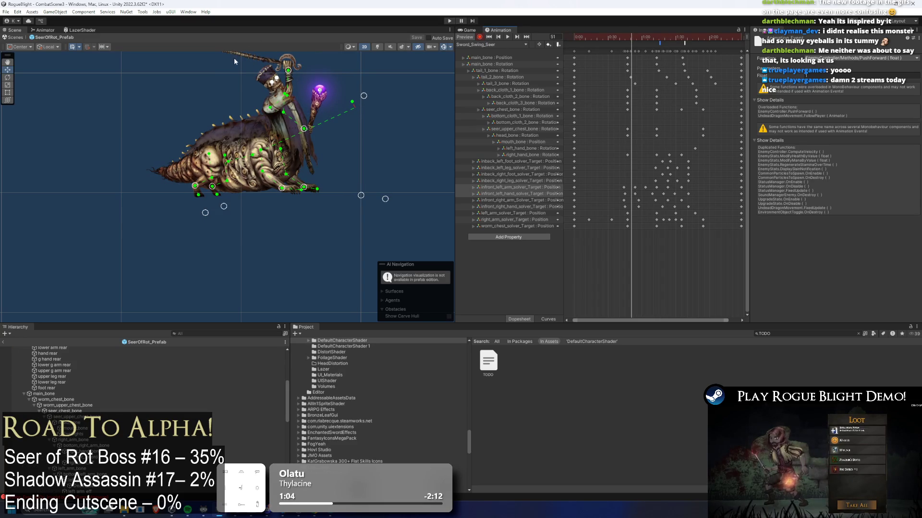
{"action": "left_click", "coordinate": [254, 69]}
{"action": "left_click_drag", "start_coordinate": [296, 91], "coordinate": [310, 131]}
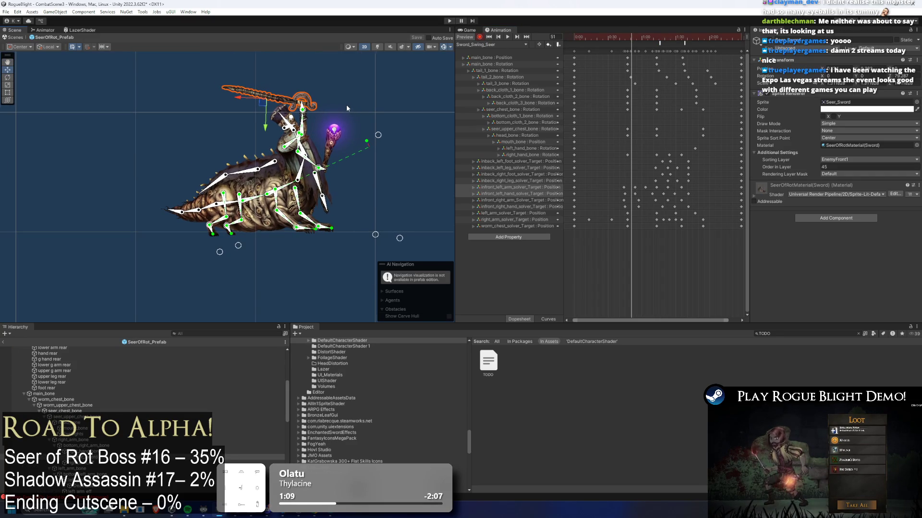
{"action": "scroll", "coordinate": [311, 107], "scroll_direction": "up", "scroll_amount": 3}
{"action": "mouse_move", "coordinate": [242, 121]}
{"action": "left_mouse_down"}
{"action": "mouse_move", "coordinate": [320, 127]}
{"action": "mouse_move", "coordinate": [296, 131]}
{"action": "left_mouse_up"}
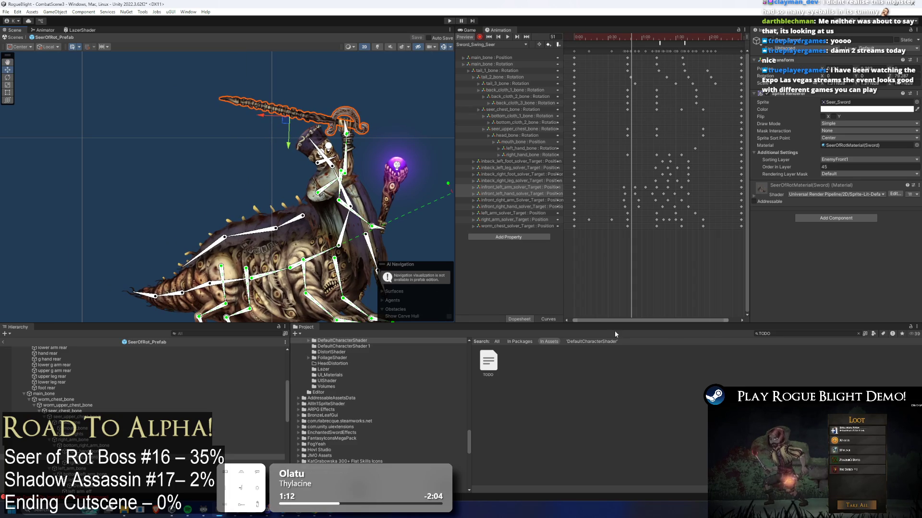
- Search the project for 'illdrake knight' and place its prefab beside the Seer of Rot
{"action": "left_click", "coordinate": [782, 333]}
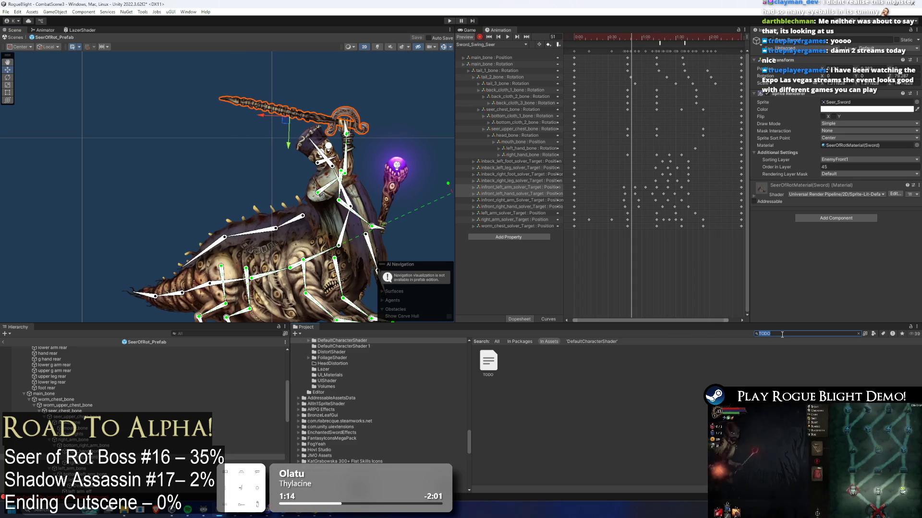
{"action": "type", "text": "illdrake knight"}
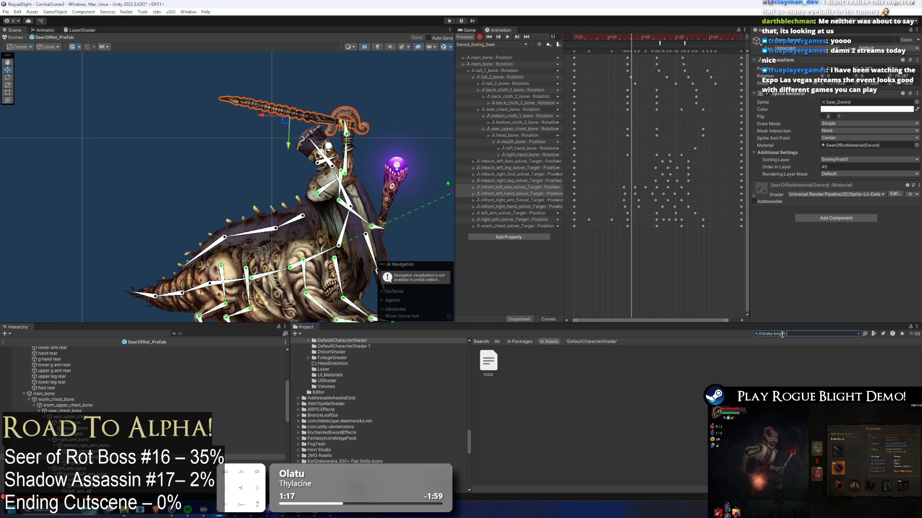
{"action": "mouse_move", "coordinate": [820, 361]}
{"action": "left_mouse_down"}
{"action": "mouse_move", "coordinate": [408, 250]}
{"action": "mouse_move", "coordinate": [118, 298]}
{"action": "mouse_move", "coordinate": [84, 312]}
{"action": "left_mouse_up"}
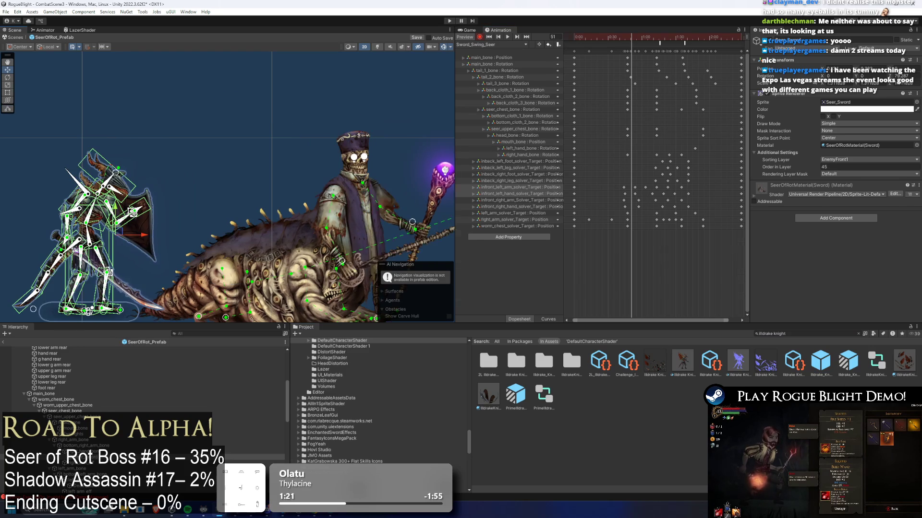
- Copy the knight's Sword_Weapon object, then select the Seer's Seer_Sword object
{"action": "left_click", "coordinate": [149, 273]}
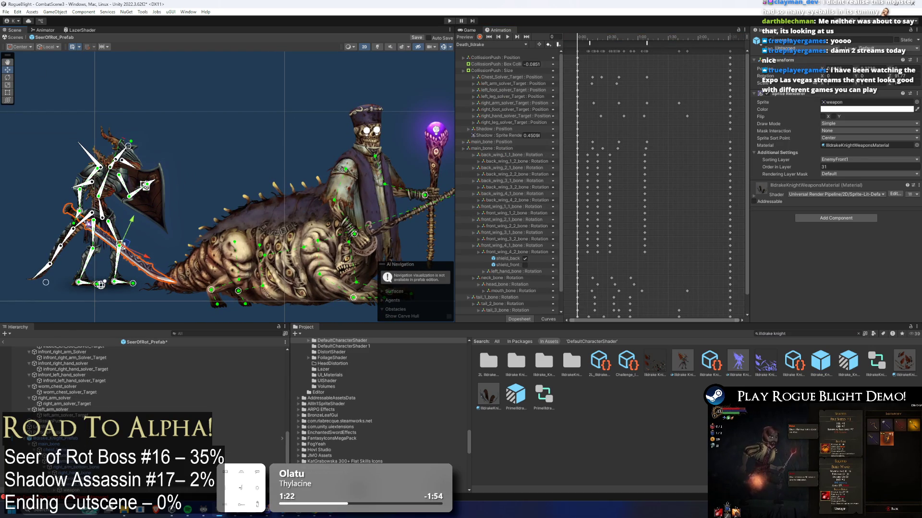
{"action": "scroll", "coordinate": [80, 429], "scroll_direction": "down", "scroll_amount": 4}
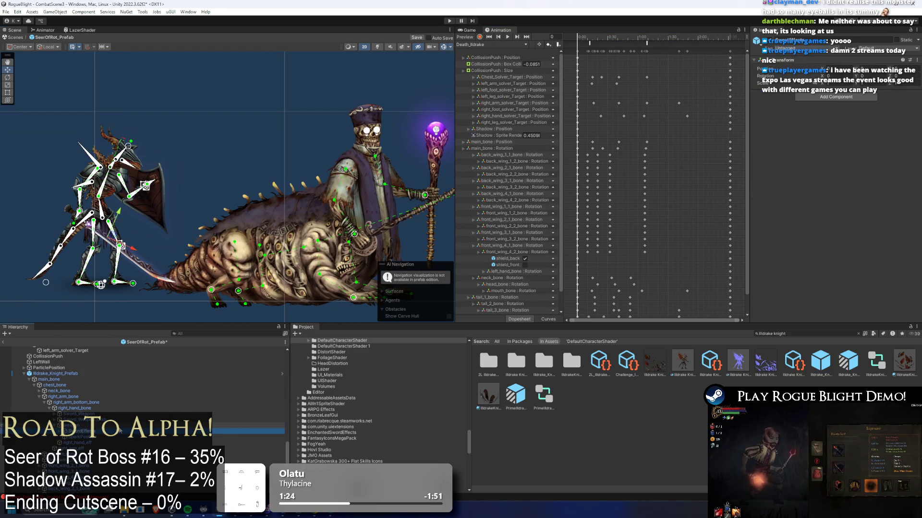
{"action": "key", "text": "Up"}
{"action": "key", "text": "Up"}
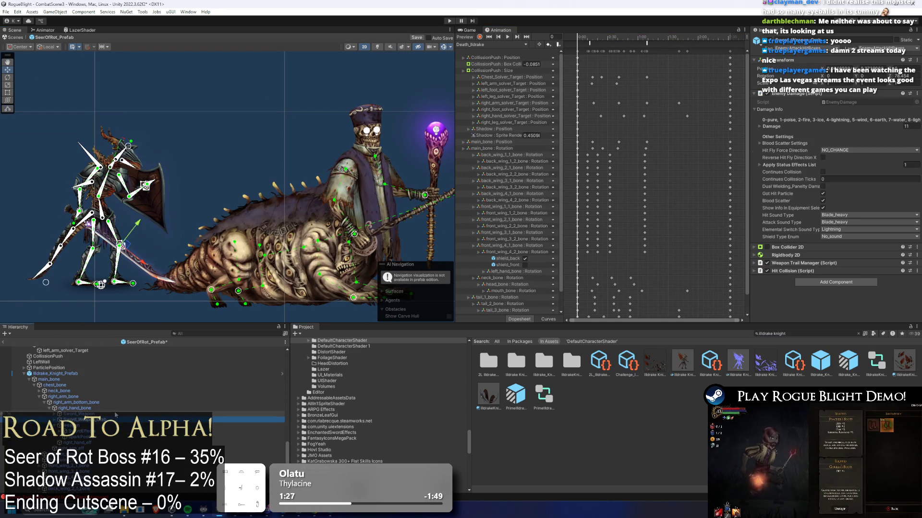
{"action": "right_click", "coordinate": [85, 414]}
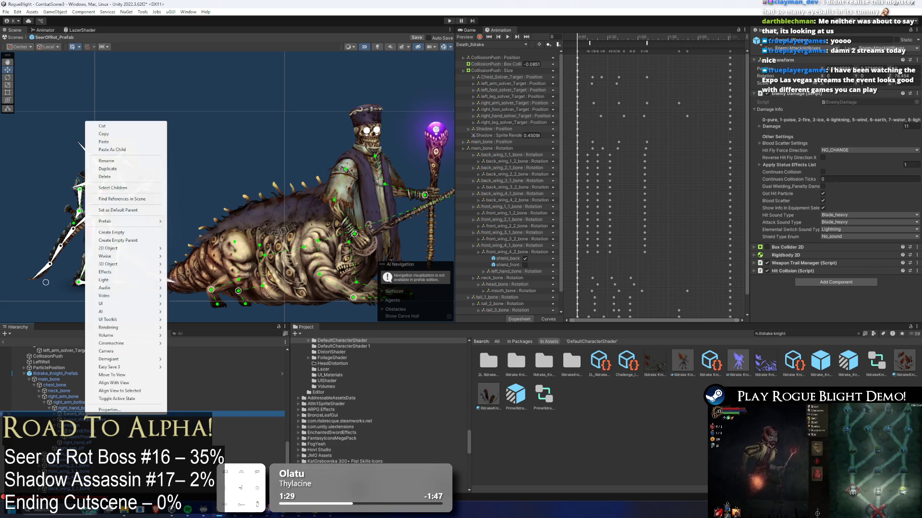
{"action": "left_click", "coordinate": [119, 136]}
{"action": "left_click_drag", "start_coordinate": [409, 213], "coordinate": [239, 197]}
{"action": "left_click", "coordinate": [238, 197]}
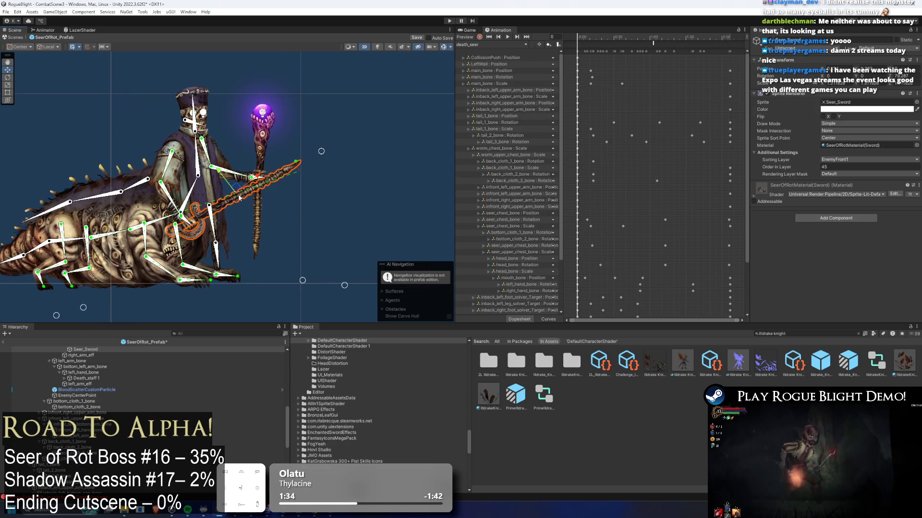
- Paste Sword_Weapon as a child of Seer_Sword and select it, showing its Box Collider 2D settings
{"action": "right_click", "coordinate": [93, 349]}
{"action": "left_click", "coordinate": [120, 82]}
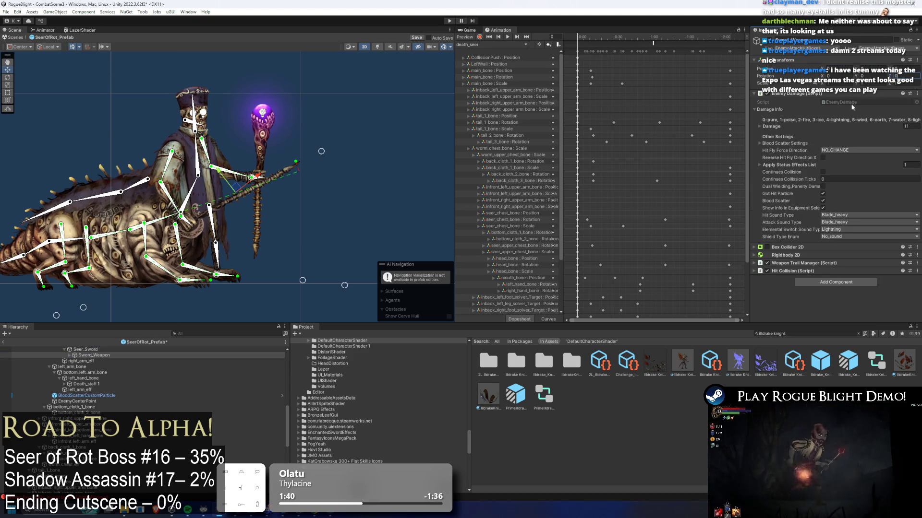
{"action": "left_click", "coordinate": [811, 247]}
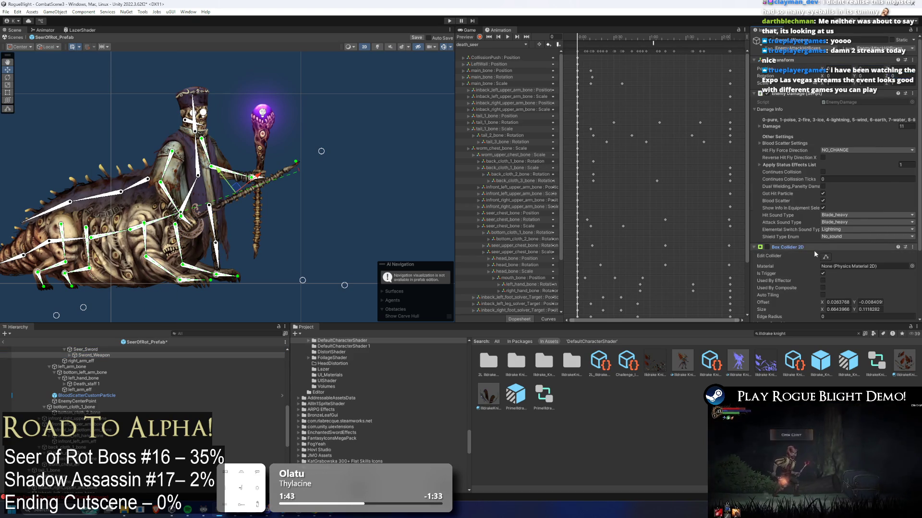
{"action": "left_click", "coordinate": [824, 256]}
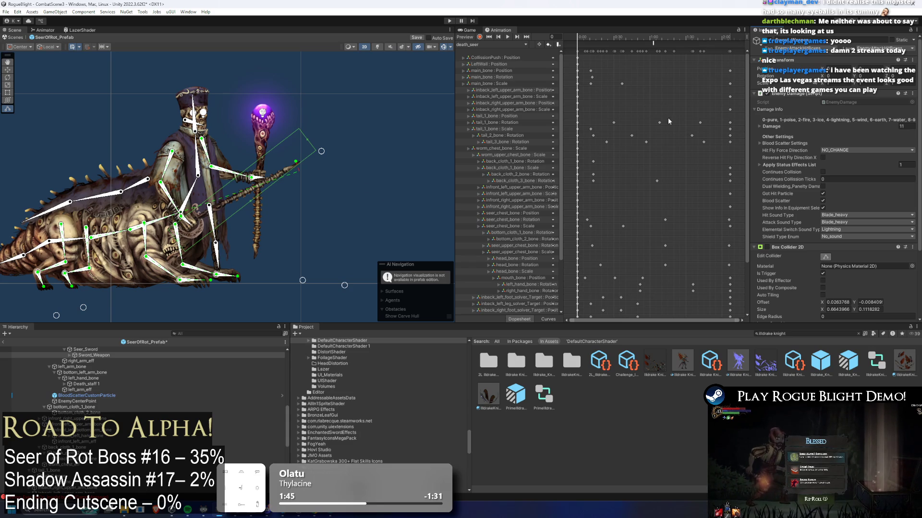
{"action": "scroll", "coordinate": [217, 228], "scroll_direction": "up", "scroll_amount": 2}
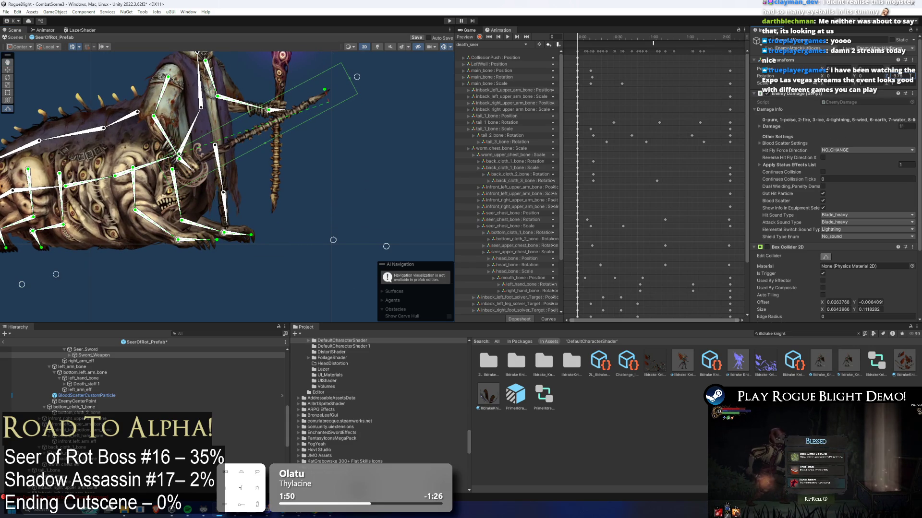
{"action": "scroll", "coordinate": [91, 353], "scroll_direction": "up", "scroll_amount": 1}
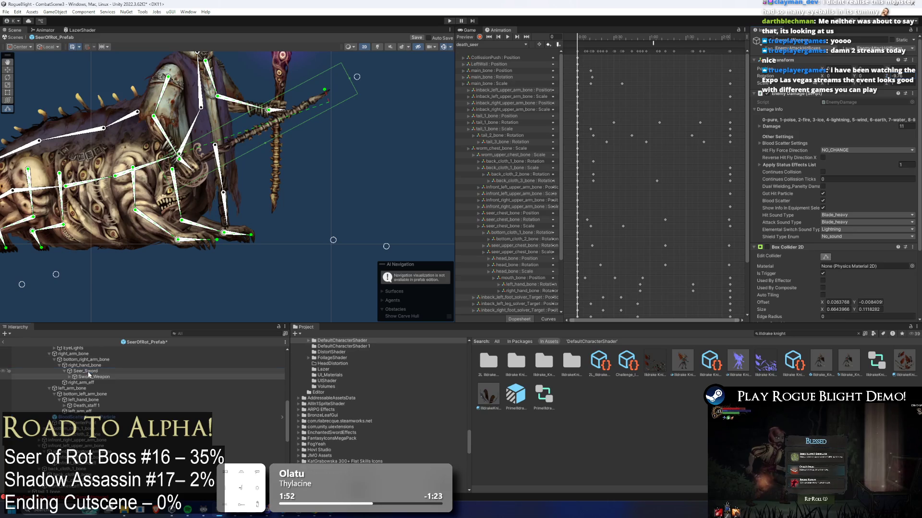
{"action": "left_click", "coordinate": [89, 371]}
{"action": "left_click", "coordinate": [92, 377]}
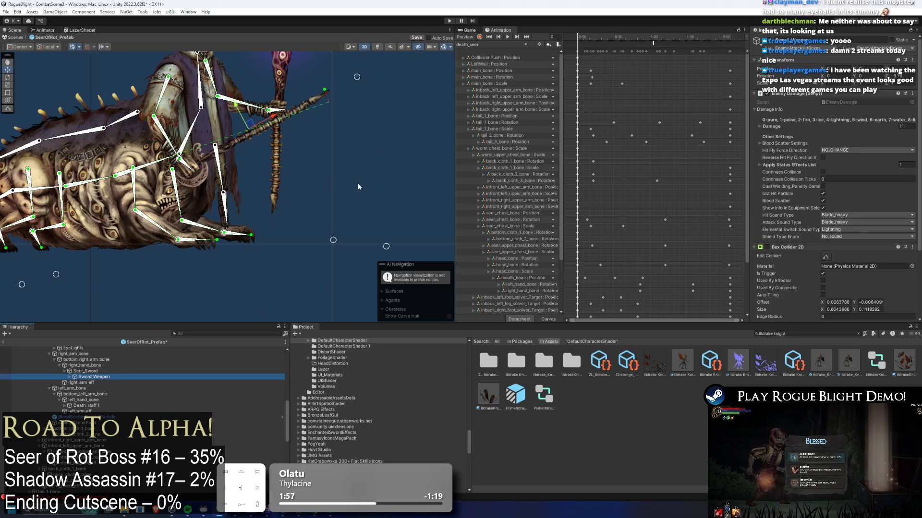
- Resize the Box Collider 2D into a thin box along the Seer's sword blade
{"action": "scroll", "coordinate": [861, 149], "scroll_direction": "down", "scroll_amount": 3}
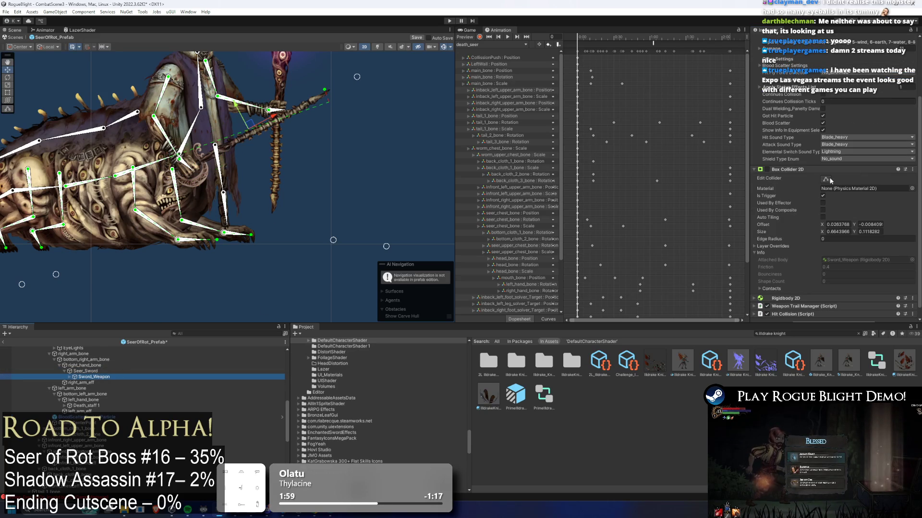
{"action": "left_click", "coordinate": [829, 179]}
{"action": "left_click_drag", "start_coordinate": [350, 81], "coordinate": [332, 88]}
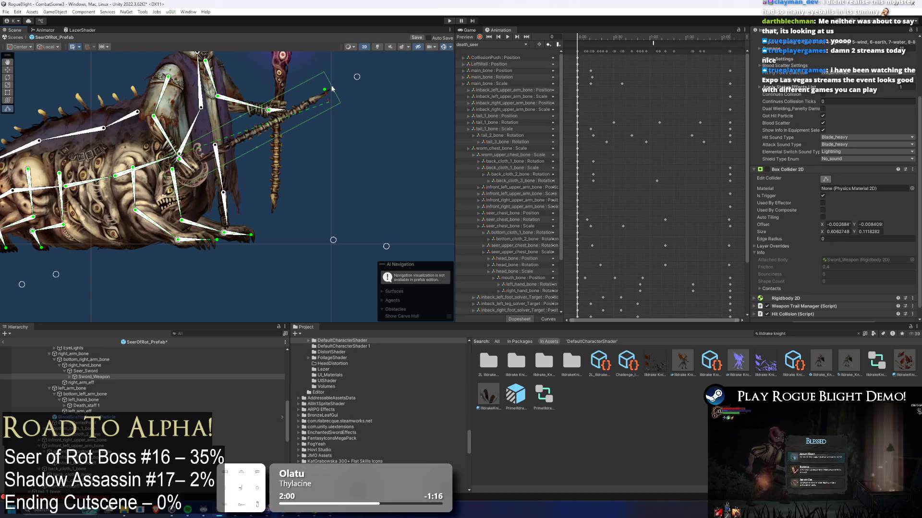
{"action": "scroll", "coordinate": [237, 156], "scroll_direction": "up", "scroll_amount": 3}
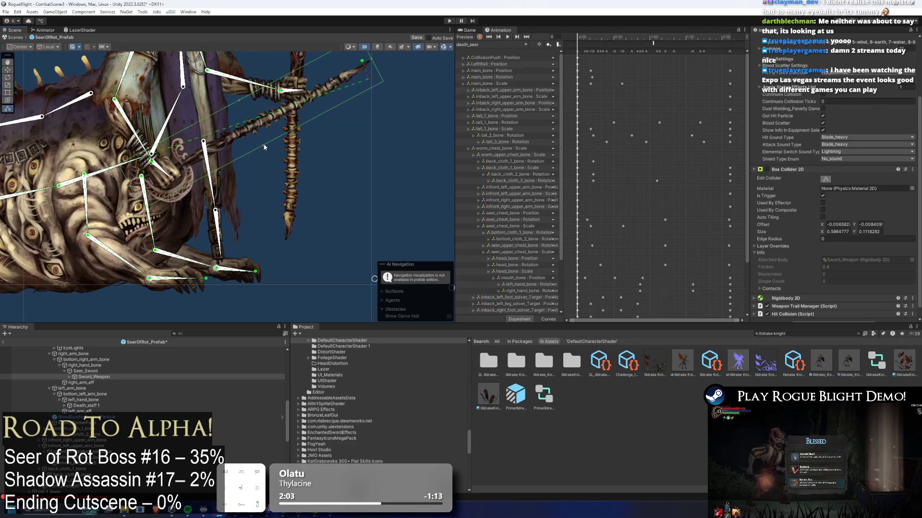
{"action": "mouse_move", "coordinate": [264, 147]}
{"action": "left_mouse_down"}
{"action": "mouse_move", "coordinate": [245, 104]}
{"action": "mouse_move", "coordinate": [257, 118]}
{"action": "left_mouse_up"}
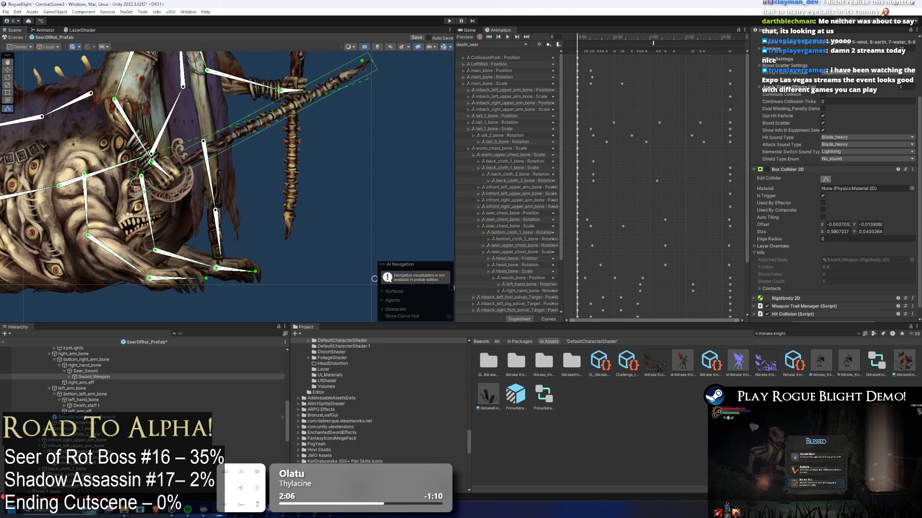
{"action": "left_click_drag", "start_coordinate": [152, 160], "coordinate": [176, 176]}
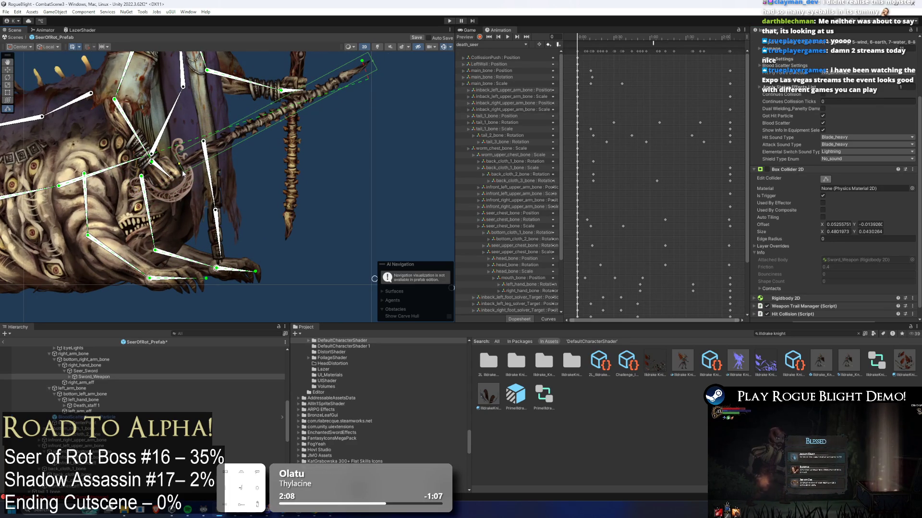